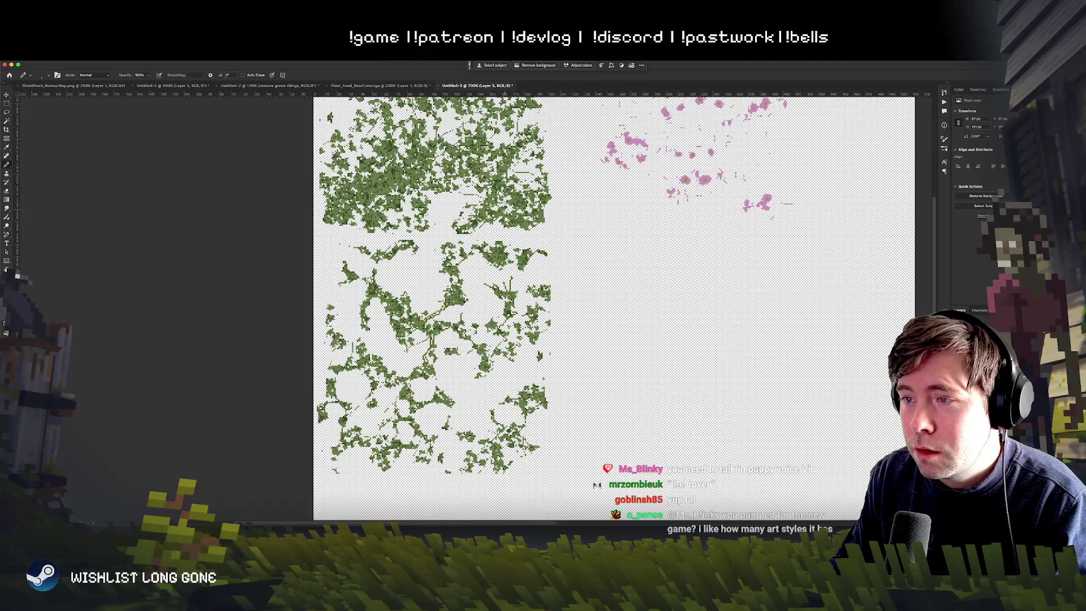
Draw about eight thin dark brown stem strokes through the lower vines with the Pencil
{"action": "left_click_drag", "start_coordinate": [510, 358], "coordinate": [526, 367]}
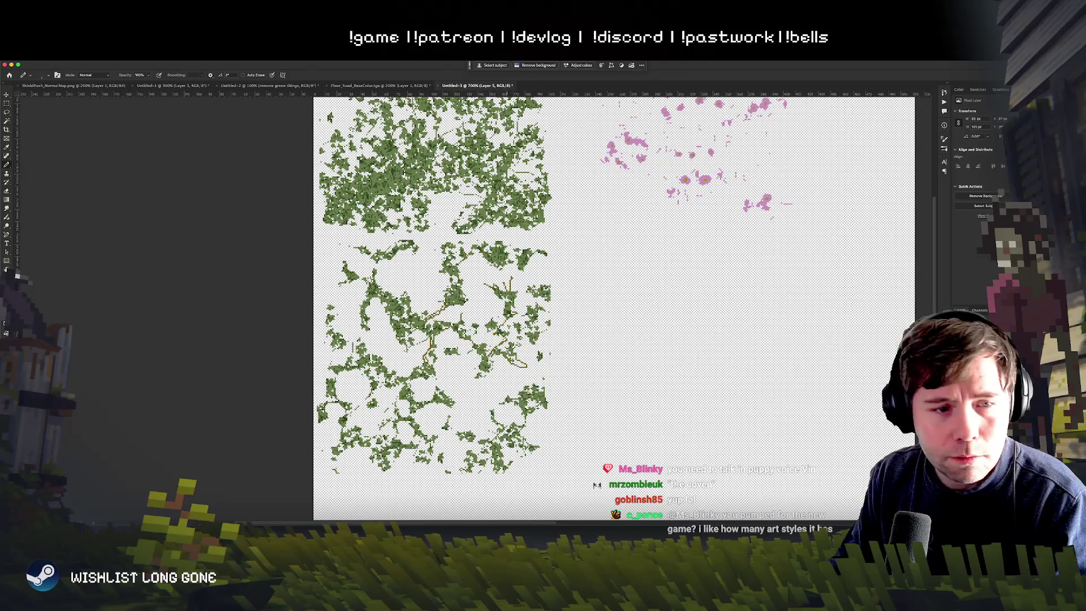
{"action": "scroll", "coordinate": [566, 305], "scroll_direction": "right", "scroll_amount": 3}
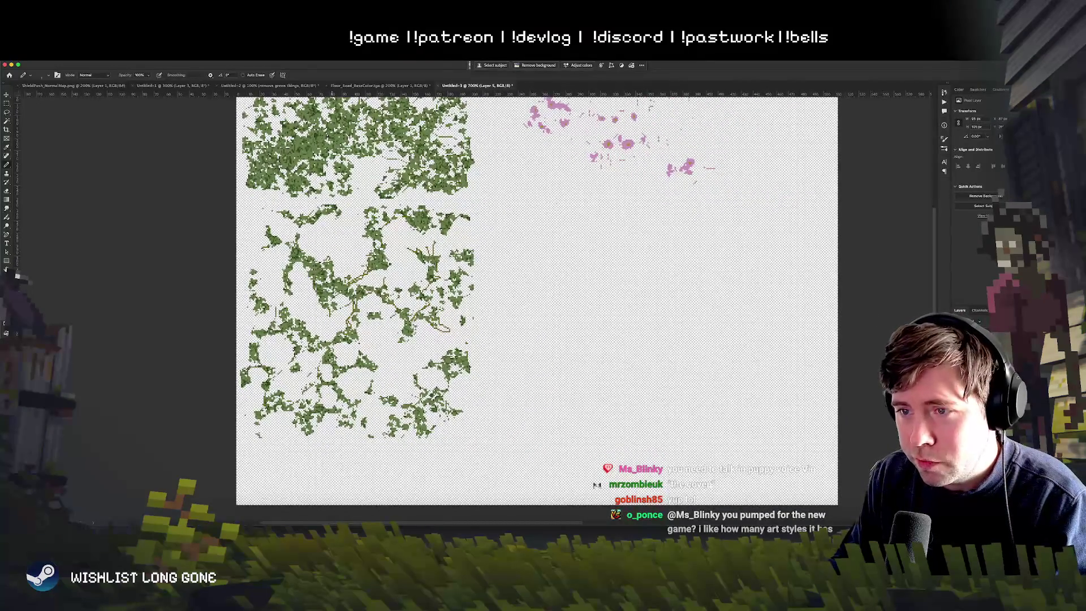
{"action": "mouse_move", "coordinate": [346, 375]}
{"action": "left_mouse_down"}
{"action": "mouse_move", "coordinate": [365, 368]}
{"action": "mouse_move", "coordinate": [338, 343]}
{"action": "mouse_move", "coordinate": [307, 338]}
{"action": "mouse_move", "coordinate": [326, 354]}
{"action": "mouse_move", "coordinate": [311, 385]}
{"action": "left_mouse_up"}
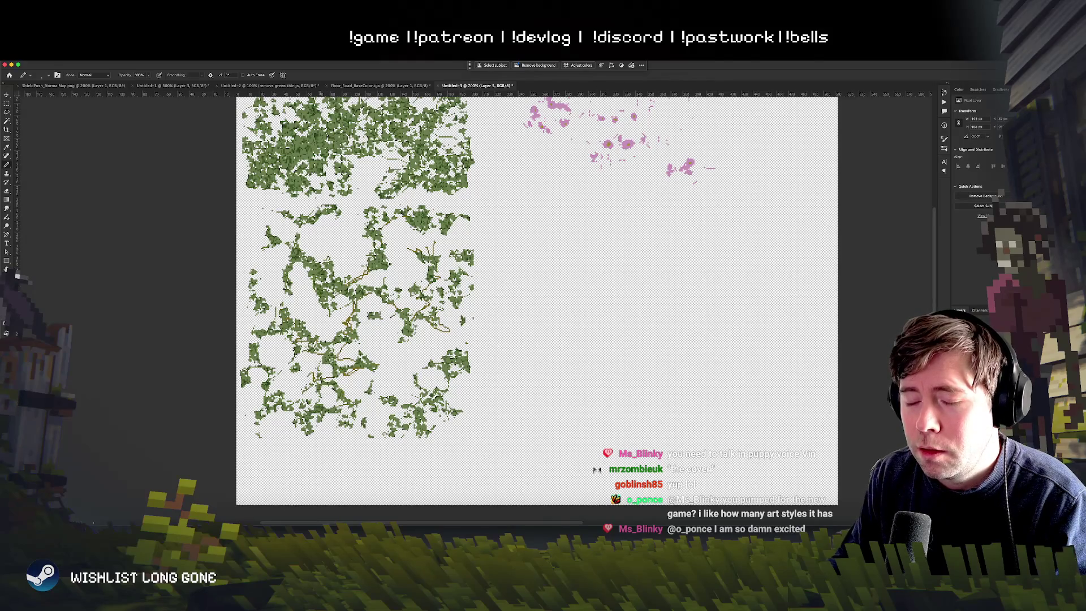
{"action": "left_click_drag", "start_coordinate": [349, 406], "coordinate": [345, 421]}
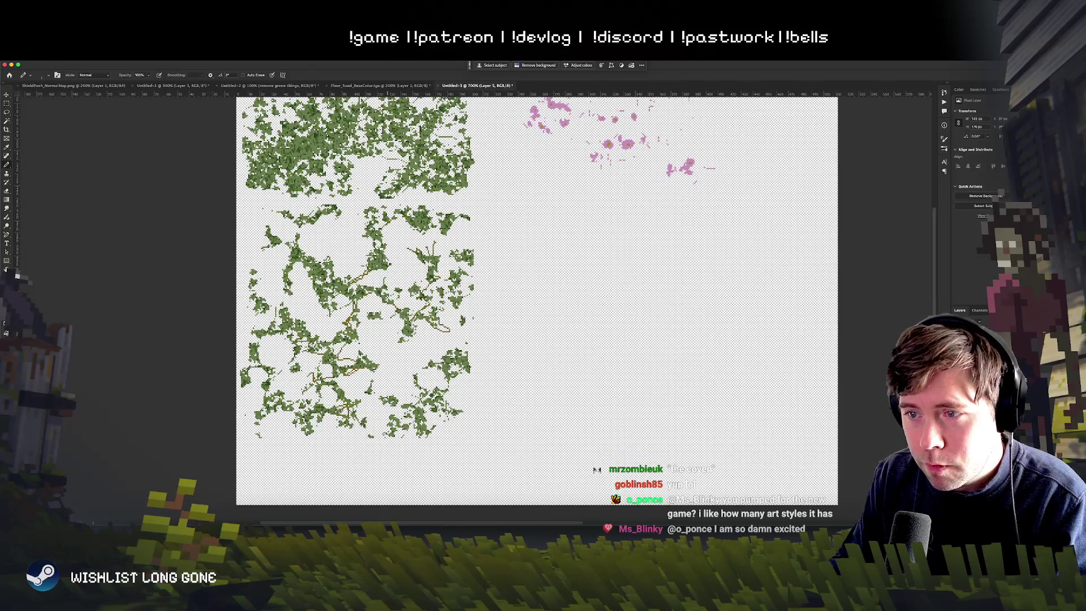
{"action": "mouse_move", "coordinate": [403, 429]}
{"action": "left_mouse_down"}
{"action": "mouse_move", "coordinate": [417, 433]}
{"action": "mouse_move", "coordinate": [437, 414]}
{"action": "left_mouse_up"}
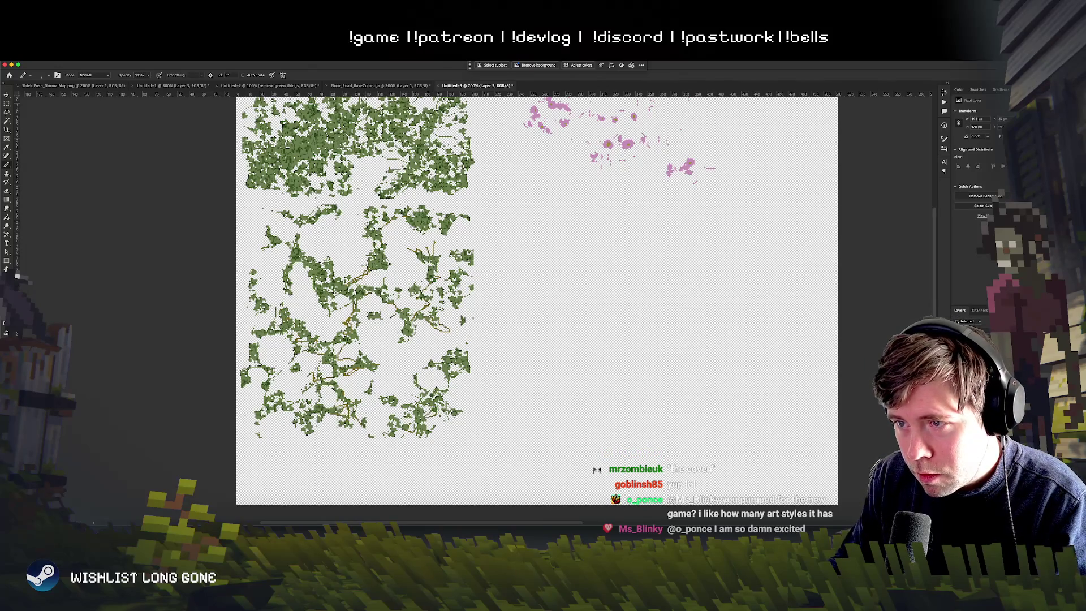
{"action": "left_click_drag", "start_coordinate": [452, 377], "coordinate": [444, 396]}
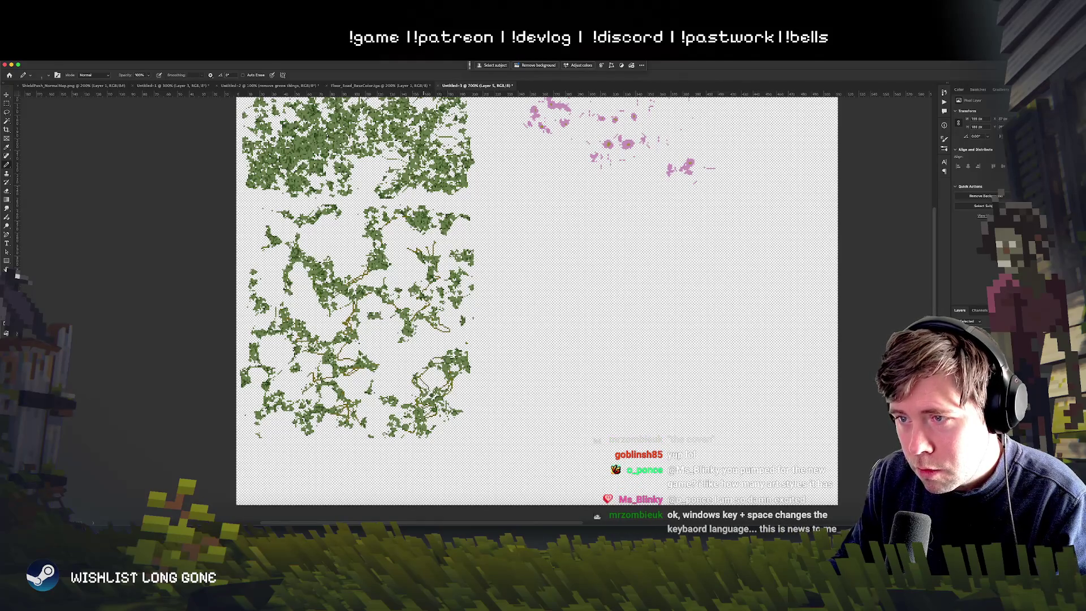
{"action": "mouse_move", "coordinate": [455, 403]}
{"action": "left_mouse_down"}
{"action": "mouse_move", "coordinate": [439, 408]}
{"action": "mouse_move", "coordinate": [453, 427]}
{"action": "left_mouse_up"}
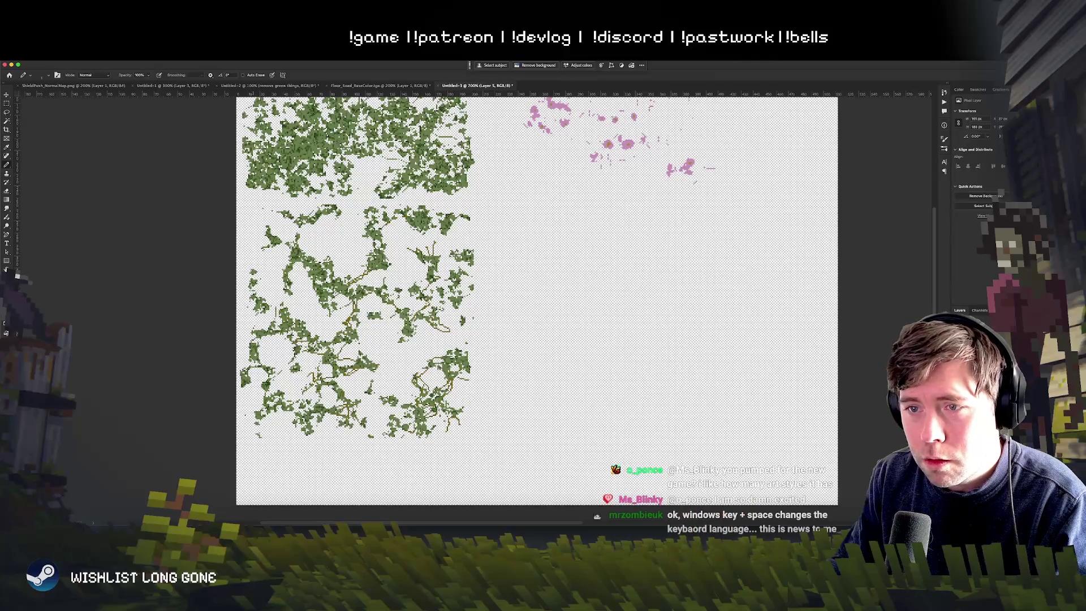
{"action": "left_click_drag", "start_coordinate": [287, 289], "coordinate": [281, 303]}
{"action": "scroll", "coordinate": [542, 306], "scroll_direction": "up", "scroll_amount": 3}
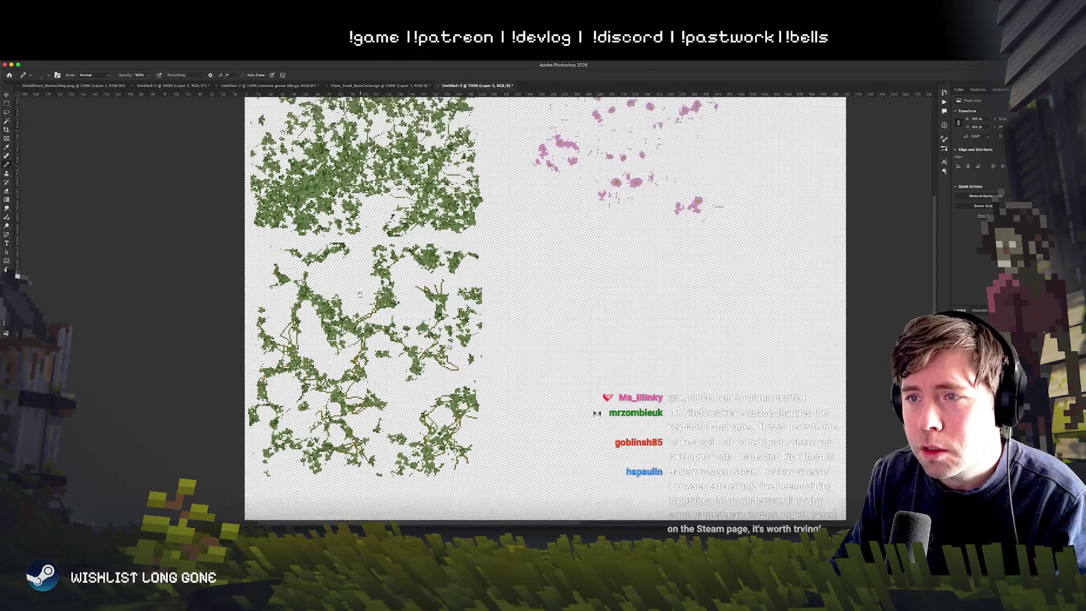
{"action": "left_click_drag", "start_coordinate": [319, 300], "coordinate": [339, 306]}
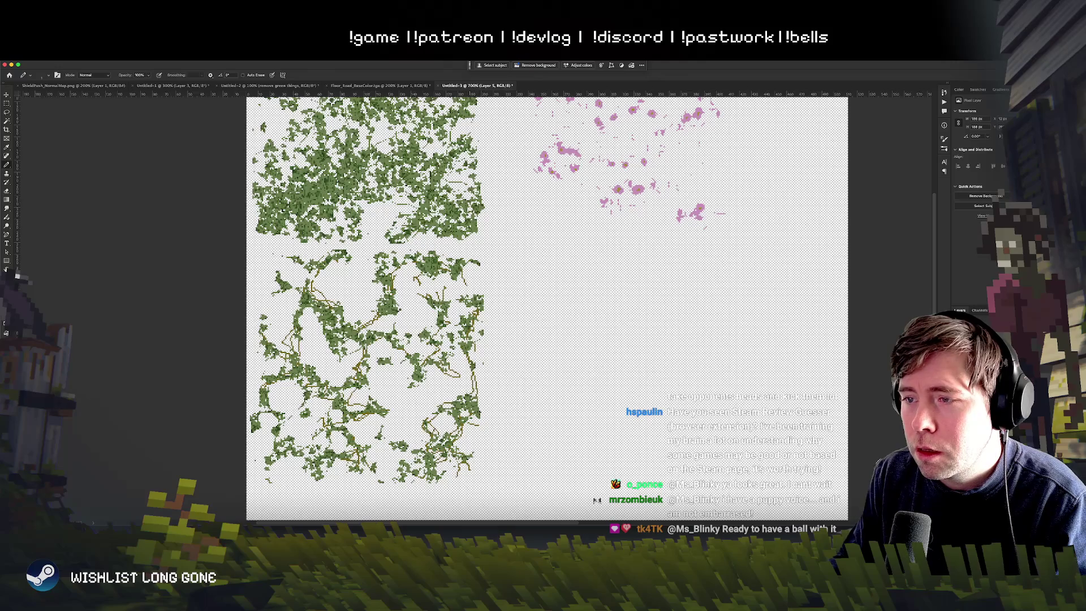
{"action": "scroll", "coordinate": [473, 380], "scroll_direction": "down", "scroll_amount": 3}
{"action": "scroll", "coordinate": [467, 381], "scroll_direction": "up", "scroll_amount": 3}
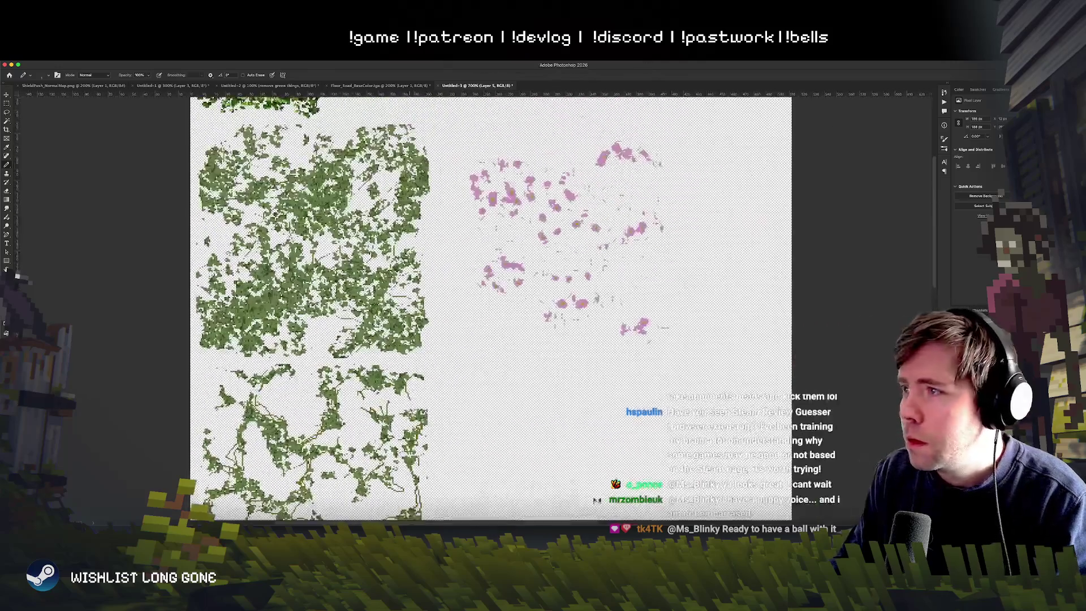
Export the sheet as PNG, overwriting spt_vineExtras.png in the Sprites folder
{"action": "key", "text": "ctrl+alt+shift+w"}
{"action": "left_click", "coordinate": [635, 446]}
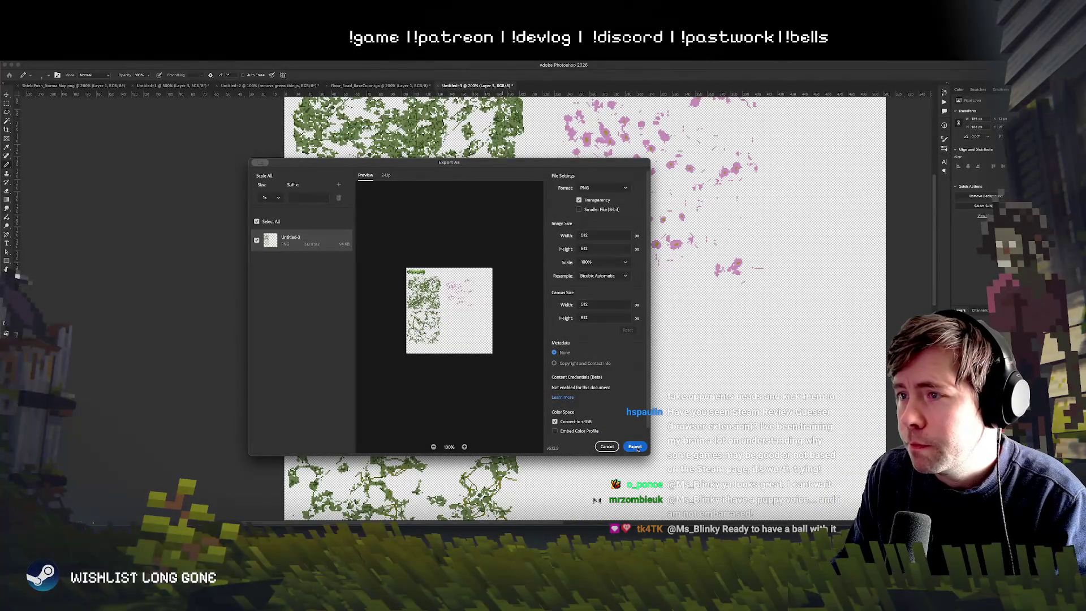
{"action": "left_click", "coordinate": [556, 292]}
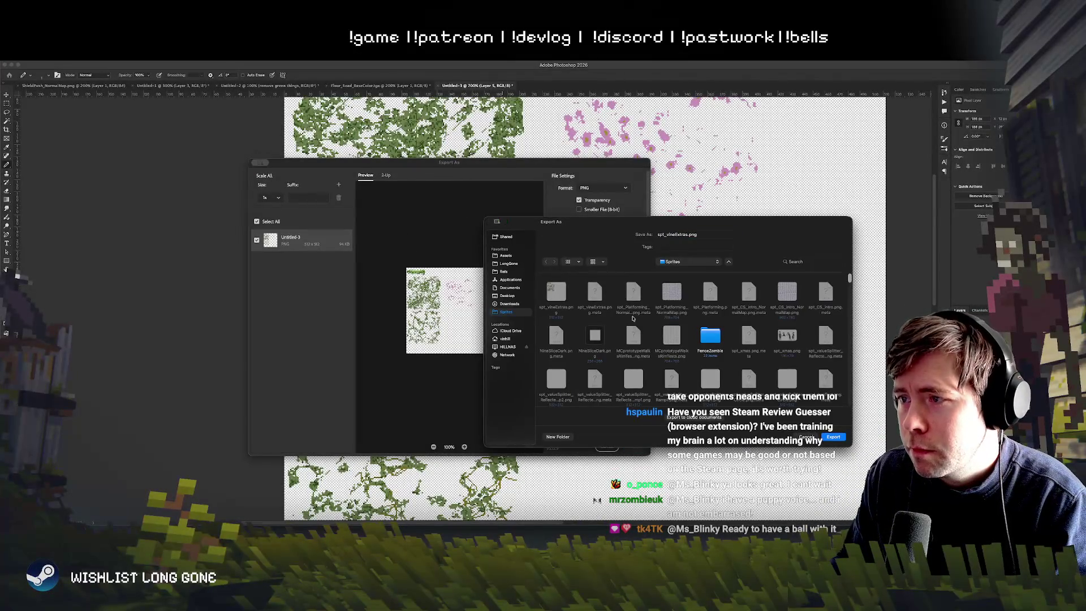
{"action": "left_click", "coordinate": [834, 437]}
{"action": "left_click", "coordinate": [700, 367]}
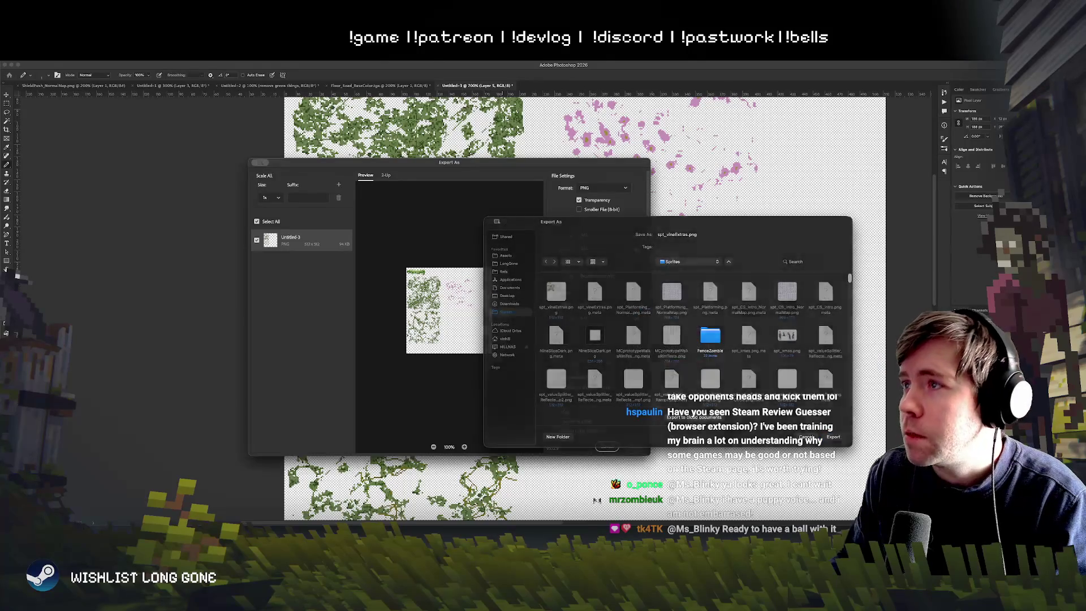
{"action": "double_click", "coordinate": [683, 69]}
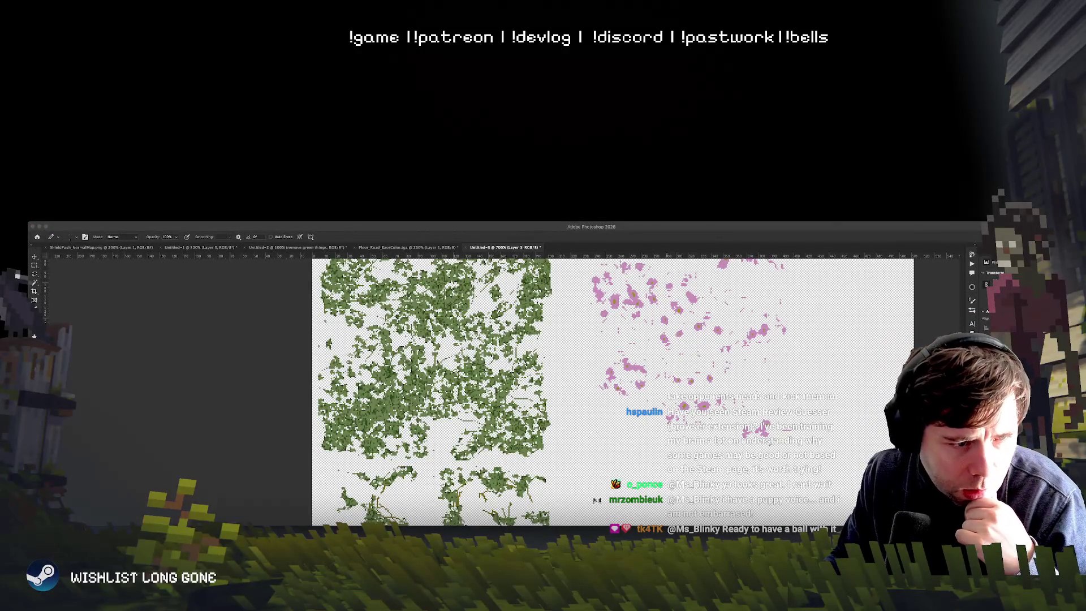
{"action": "key", "text": "super+Tab"}
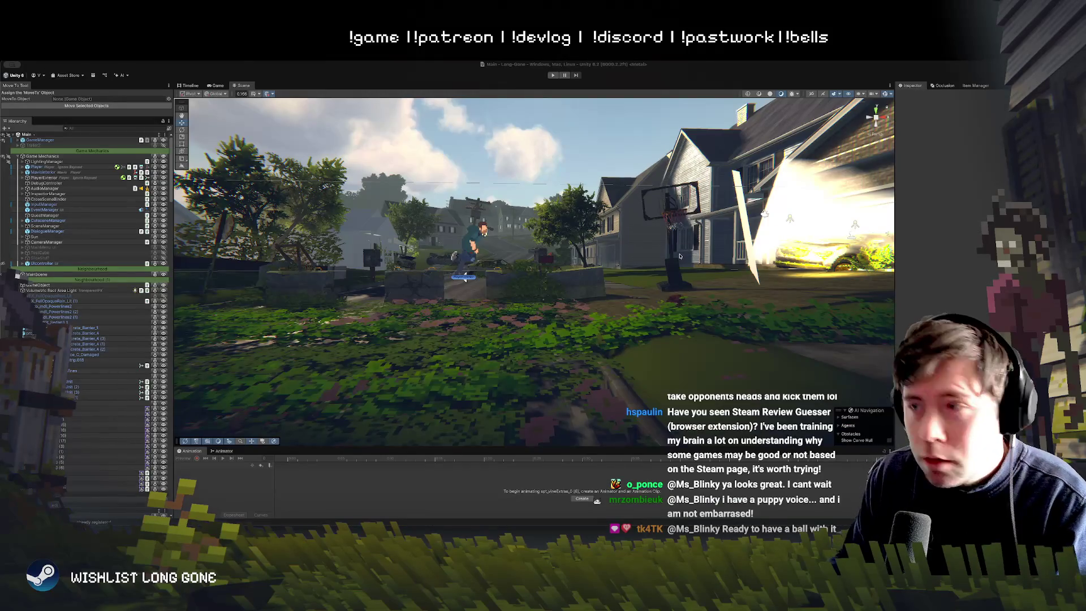
Open the vine decal's texture in the Sprite Editor and apply a new rect around the lower vines
{"action": "left_click", "coordinate": [515, 328]}
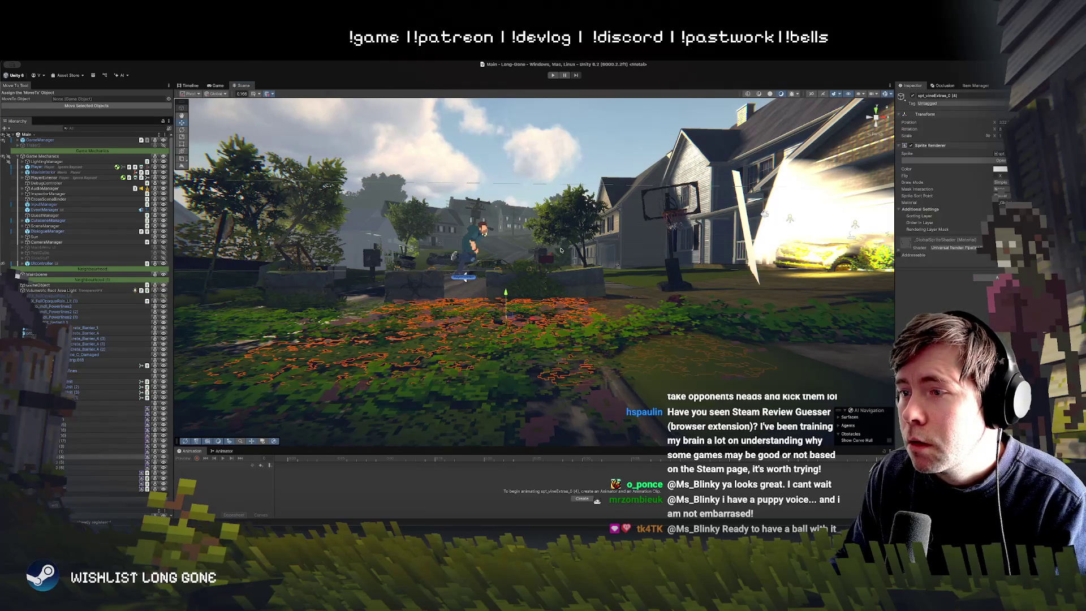
{"action": "key", "text": "f"}
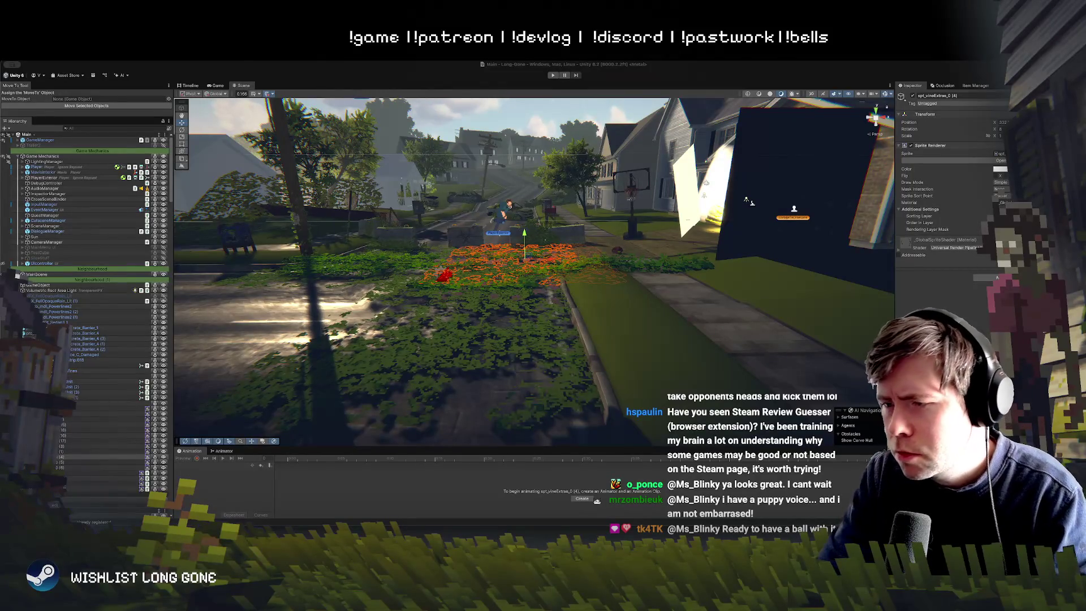
{"action": "double_click", "coordinate": [1000, 154]}
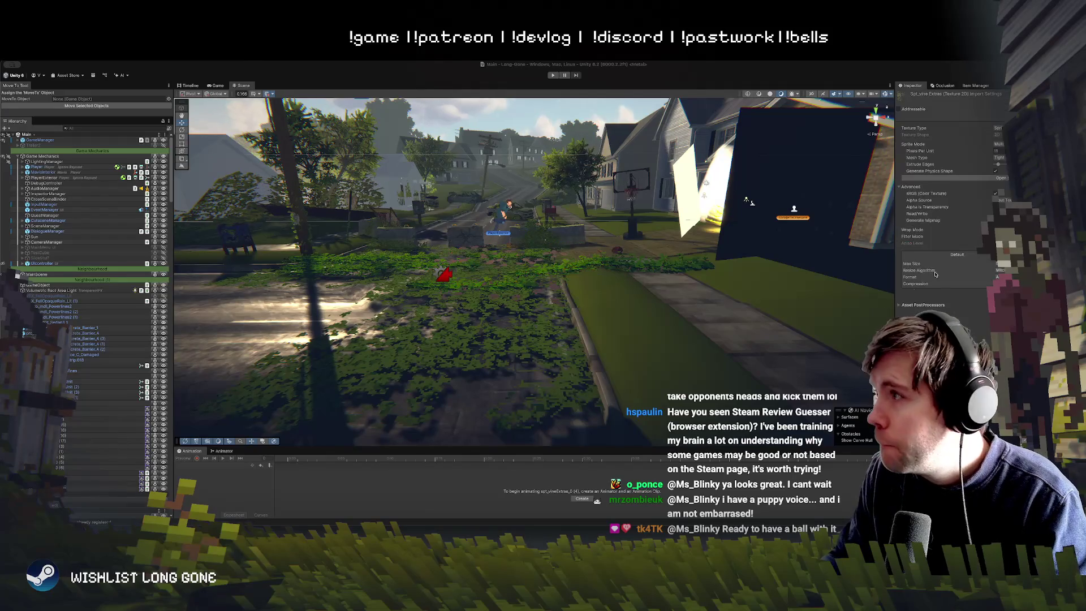
{"action": "left_click", "coordinate": [1001, 177]}
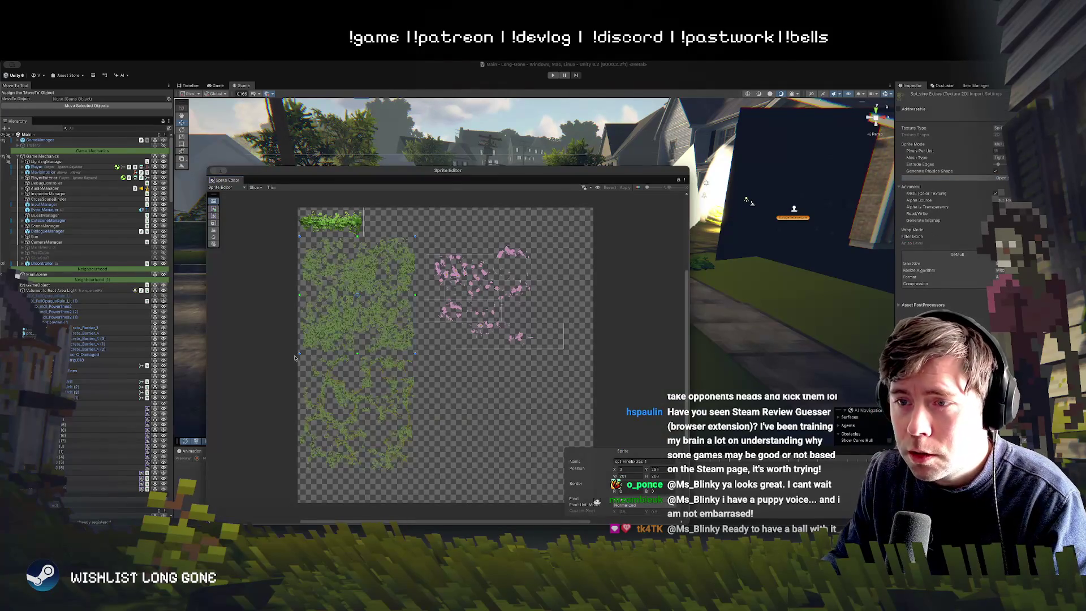
{"action": "left_click_drag", "start_coordinate": [298, 355], "coordinate": [422, 476]}
{"action": "left_click", "coordinate": [625, 187]}
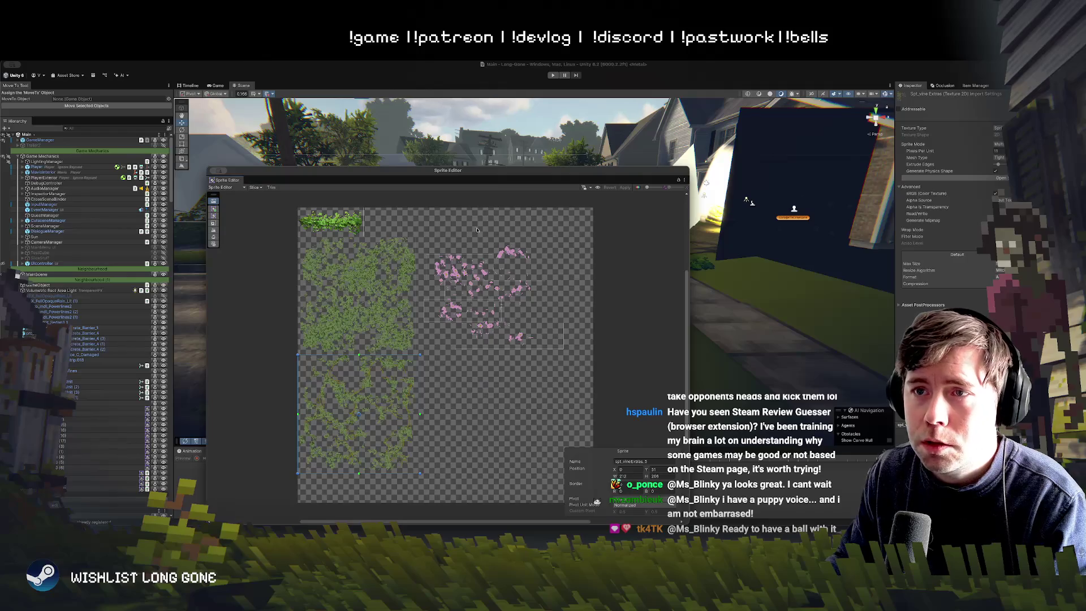
{"action": "left_click", "coordinate": [214, 170]}
Select the vine patch beside the road, viewing the lawn from above
{"action": "scroll", "coordinate": [473, 326], "scroll_direction": "up", "scroll_amount": 3}
{"action": "left_click", "coordinate": [473, 326]}
{"action": "left_click_drag", "start_coordinate": [474, 326], "coordinate": [887, 193], "text": "alt"}
{"action": "left_click", "coordinate": [522, 308]}
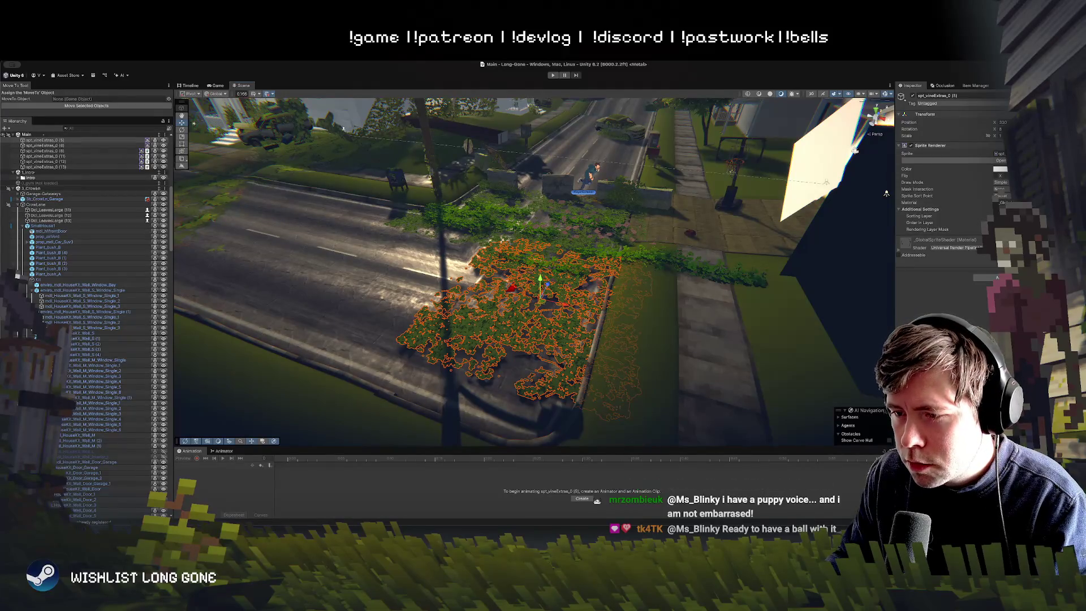
Give the roadside vine patch the sparser vine sprite and nudge it slightly into place
{"action": "key", "text": "ctrl+z"}
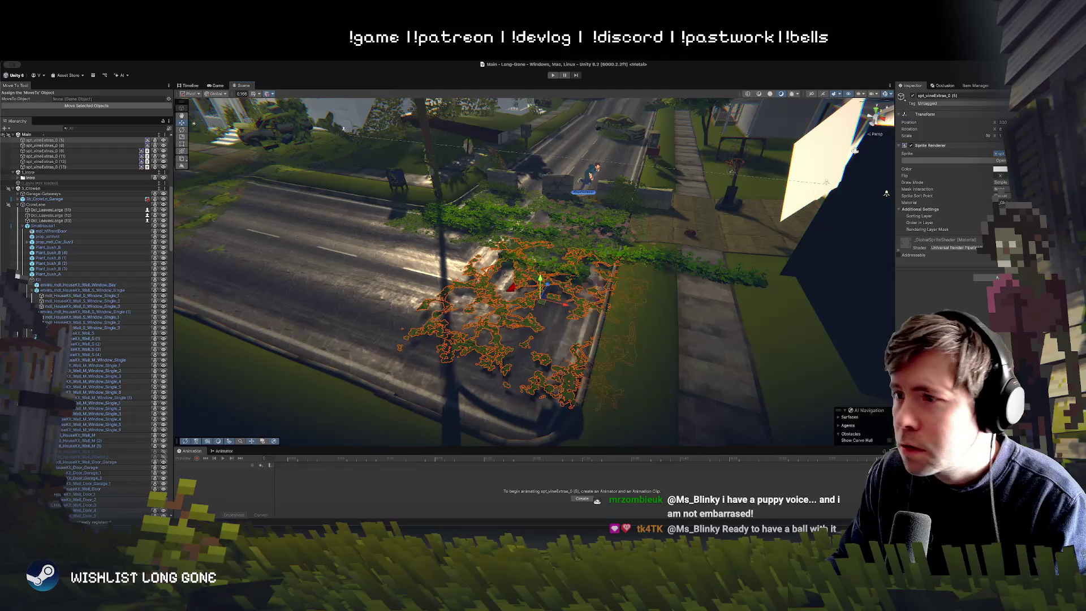
{"action": "mouse_move", "coordinate": [542, 304]}
{"action": "left_mouse_down"}
{"action": "mouse_move", "coordinate": [644, 352]}
{"action": "mouse_move", "coordinate": [612, 343]}
{"action": "mouse_move", "coordinate": [546, 251]}
{"action": "left_mouse_up"}
{"action": "left_click", "coordinate": [644, 353]}
{"action": "key", "text": "f"}
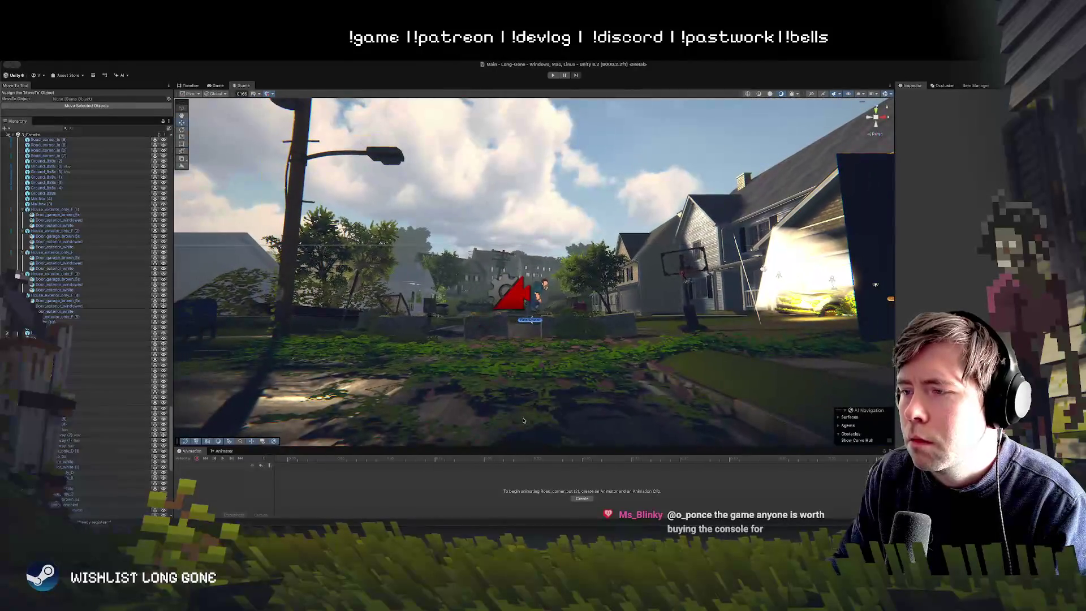
{"action": "left_click", "coordinate": [543, 385]}
{"action": "key", "text": "f"}
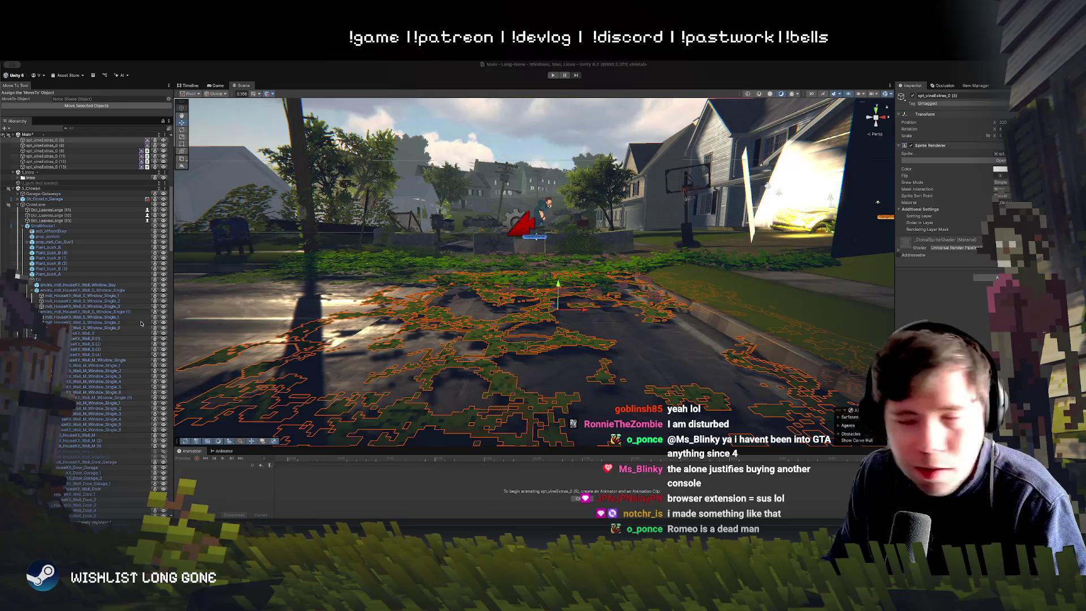
Shift a vine decal across the road and place a duplicate on the lawn and sidewalk
{"action": "mouse_move", "coordinate": [485, 271]}
{"action": "left_mouse_down"}
{"action": "mouse_move", "coordinate": [528, 262]}
{"action": "mouse_move", "coordinate": [546, 327]}
{"action": "mouse_move", "coordinate": [486, 306]}
{"action": "left_mouse_up"}
{"action": "mouse_move", "coordinate": [571, 319]}
{"action": "left_mouse_down"}
{"action": "mouse_move", "coordinate": [373, 307]}
{"action": "mouse_move", "coordinate": [464, 320]}
{"action": "mouse_move", "coordinate": [672, 320]}
{"action": "mouse_move", "coordinate": [661, 320]}
{"action": "left_mouse_up"}
{"action": "key", "text": "ctrl+d"}
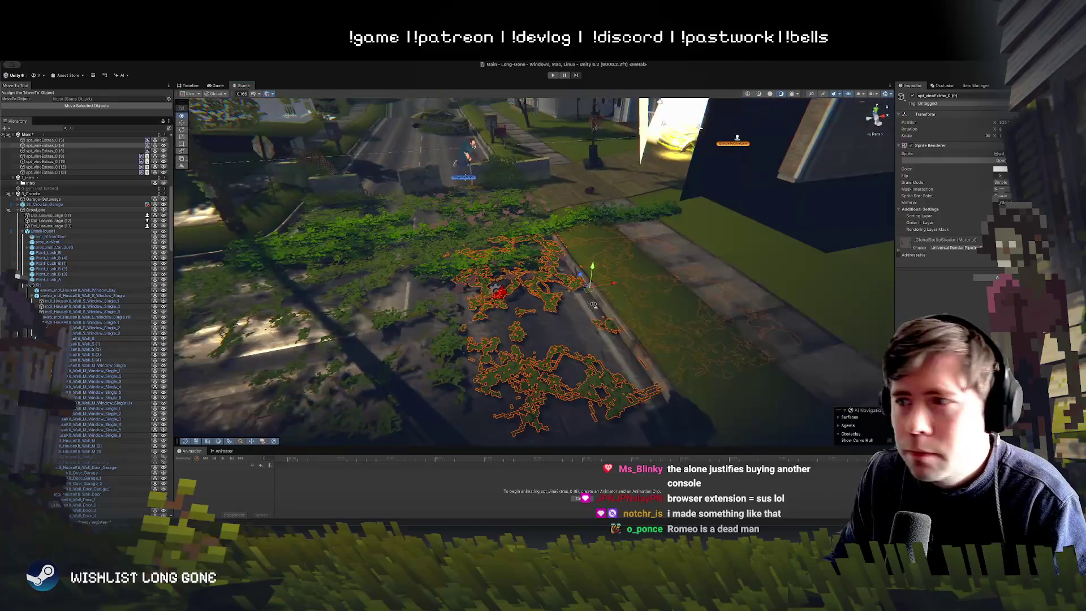
{"action": "left_click_drag", "start_coordinate": [516, 350], "coordinate": [629, 341]}
Duplicate the lawn vine decal, slide the copy left beside the path and rotate it
{"action": "mouse_move", "coordinate": [517, 146]}
{"action": "left_mouse_down"}
{"action": "mouse_move", "coordinate": [569, 281]}
{"action": "mouse_move", "coordinate": [560, 291]}
{"action": "left_mouse_up"}
{"action": "left_click", "coordinate": [560, 286]}
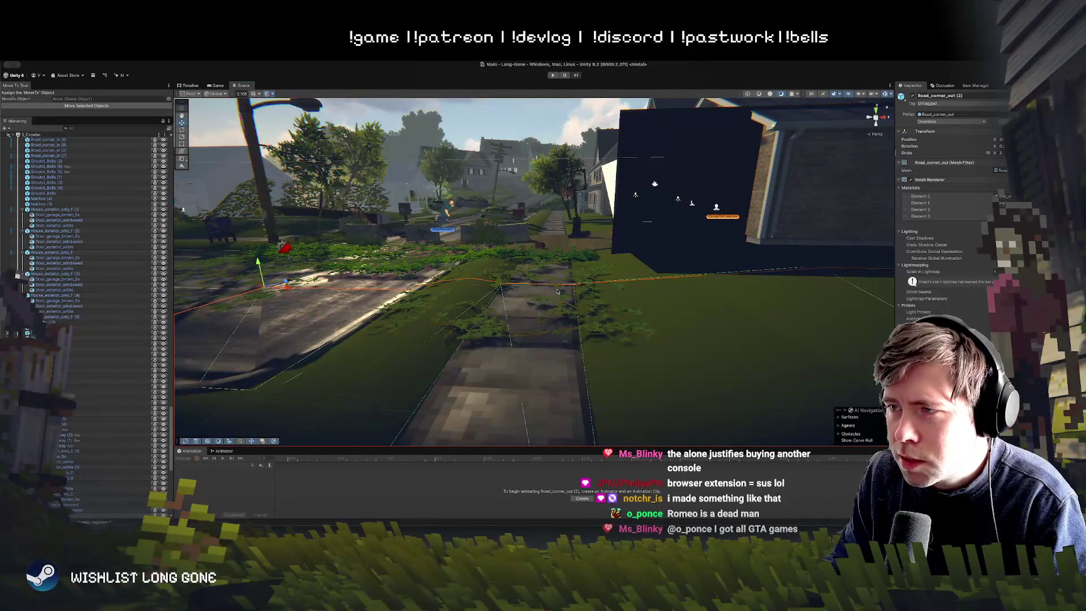
{"action": "left_click", "coordinate": [573, 317]}
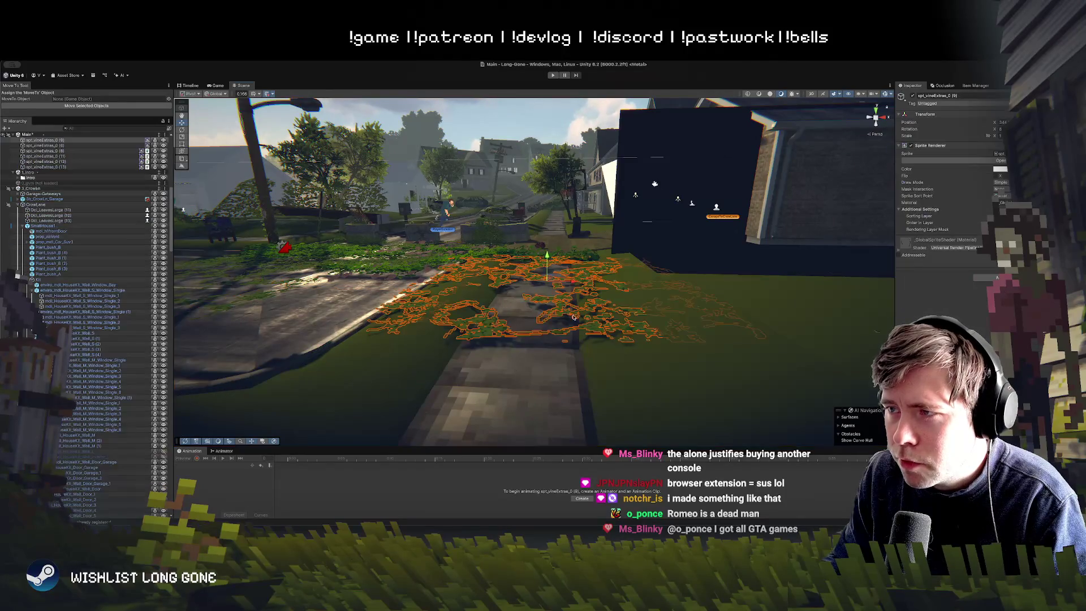
{"action": "key", "text": "ctrl+d"}
{"action": "left_click_drag", "start_coordinate": [552, 279], "coordinate": [374, 283]}
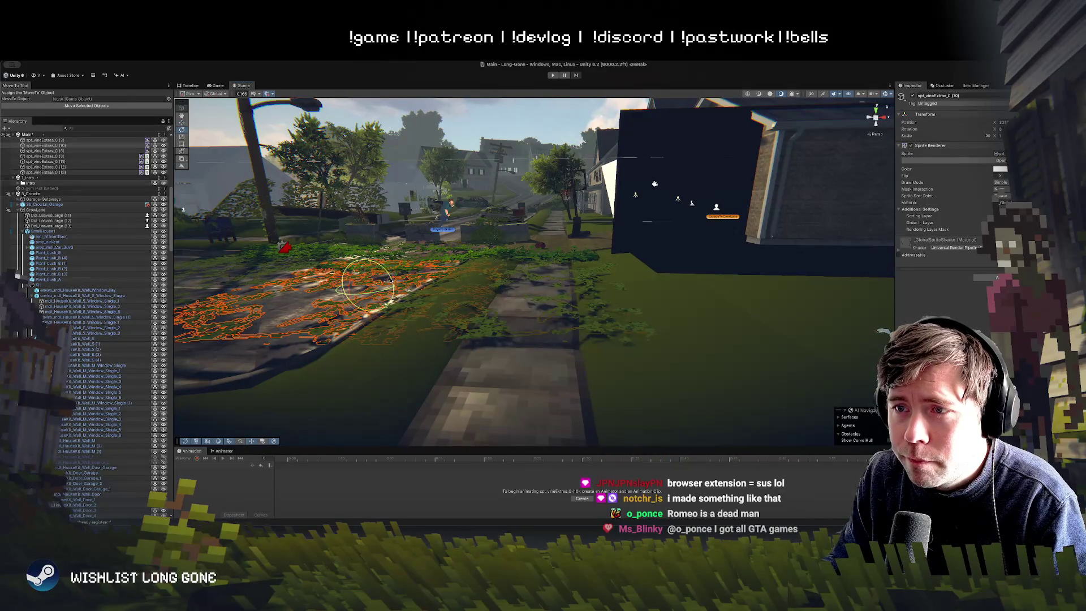
{"action": "left_click_drag", "start_coordinate": [389, 277], "coordinate": [366, 256]}
{"action": "key", "text": "w"}
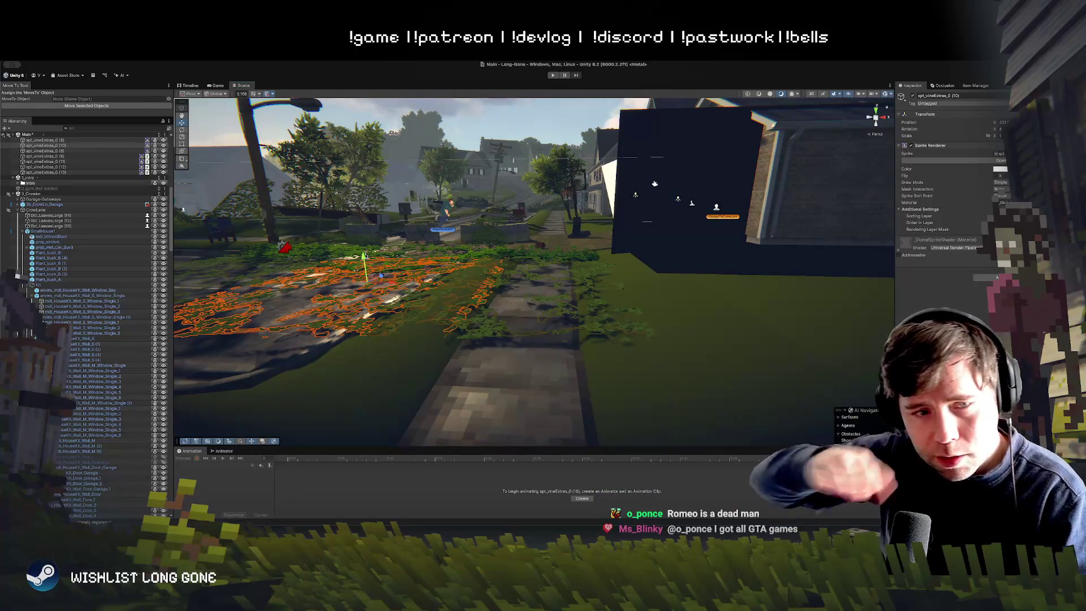
Delete the vine patch spt_vineExtras_0 (4) from the lawn
{"action": "mouse_move", "coordinate": [436, 257]}
{"action": "left_mouse_down"}
{"action": "mouse_move", "coordinate": [451, 220]}
{"action": "mouse_move", "coordinate": [537, 307]}
{"action": "left_mouse_up"}
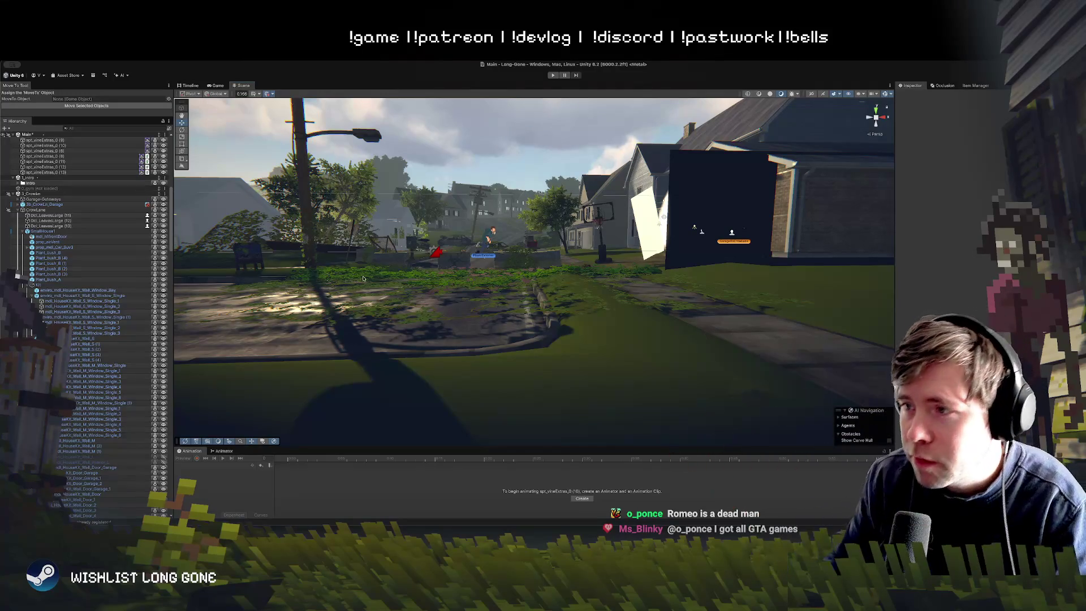
{"action": "mouse_move", "coordinate": [331, 300]}
{"action": "left_mouse_down"}
{"action": "mouse_move", "coordinate": [566, 232]}
{"action": "mouse_move", "coordinate": [556, 187]}
{"action": "mouse_move", "coordinate": [548, 319]}
{"action": "mouse_move", "coordinate": [547, 223]}
{"action": "mouse_move", "coordinate": [484, 228]}
{"action": "left_mouse_up"}
{"action": "left_click", "coordinate": [509, 194]}
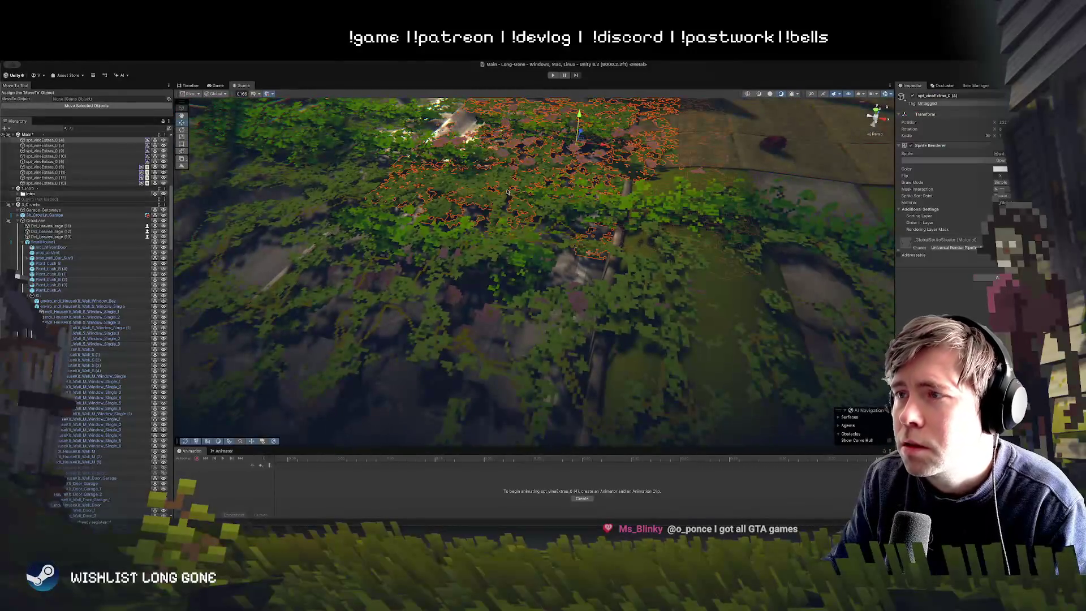
{"action": "left_click_drag", "start_coordinate": [649, 192], "coordinate": [655, 188]}
{"action": "key", "text": "Delete"}
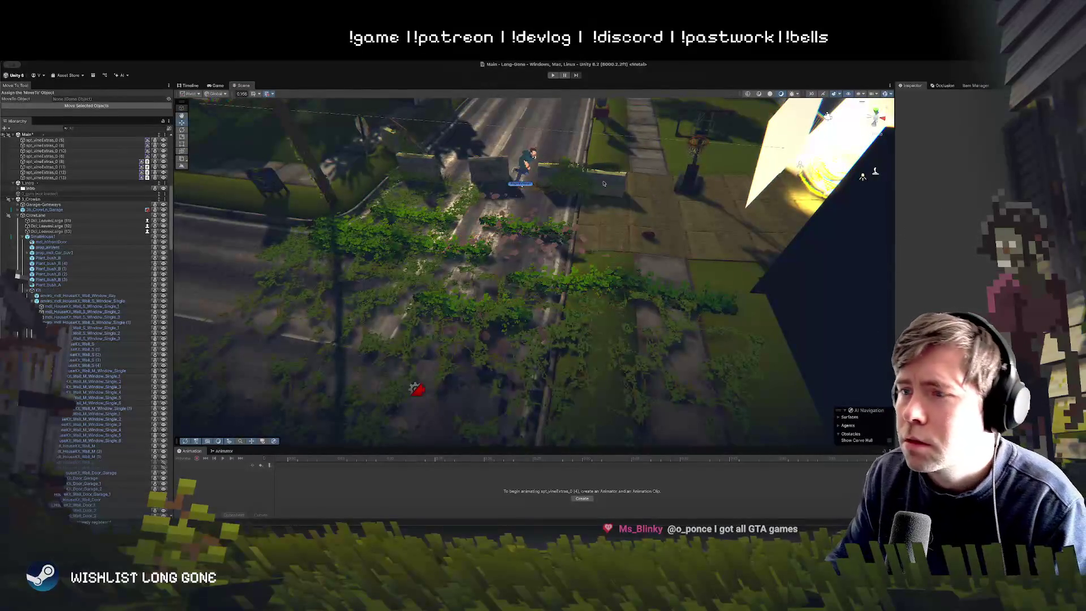
Duplicate vine patch spt_vineExtras_0 (10) and start play mode
{"action": "left_click", "coordinate": [481, 348]}
{"action": "key", "text": "ctrl+d"}
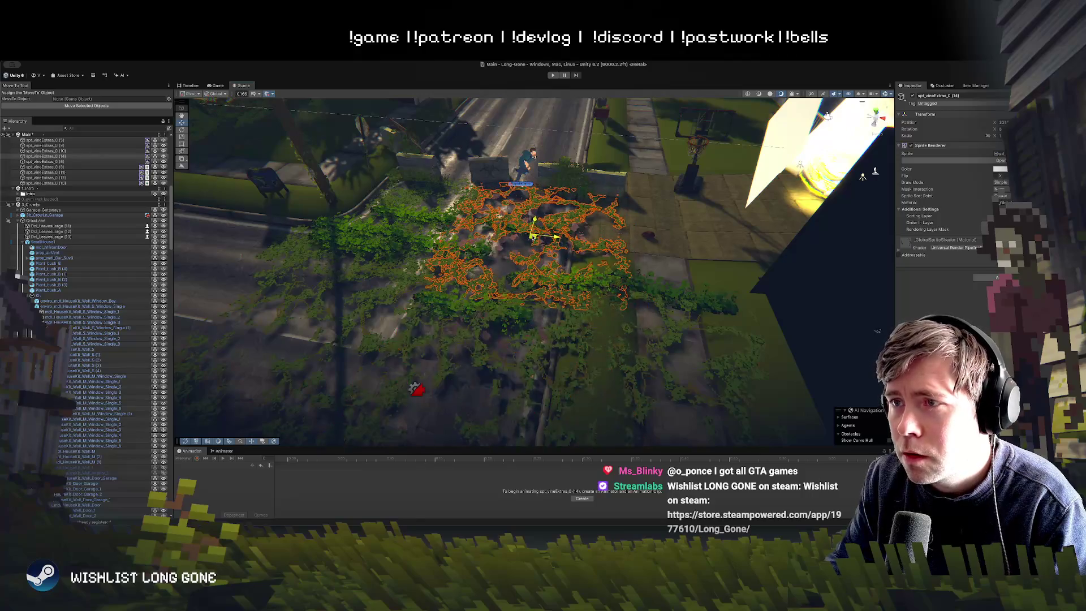
{"action": "mouse_move", "coordinate": [538, 251]}
{"action": "left_mouse_down"}
{"action": "mouse_move", "coordinate": [535, 283]}
{"action": "mouse_move", "coordinate": [553, 194]}
{"action": "mouse_move", "coordinate": [549, 203]}
{"action": "left_mouse_up"}
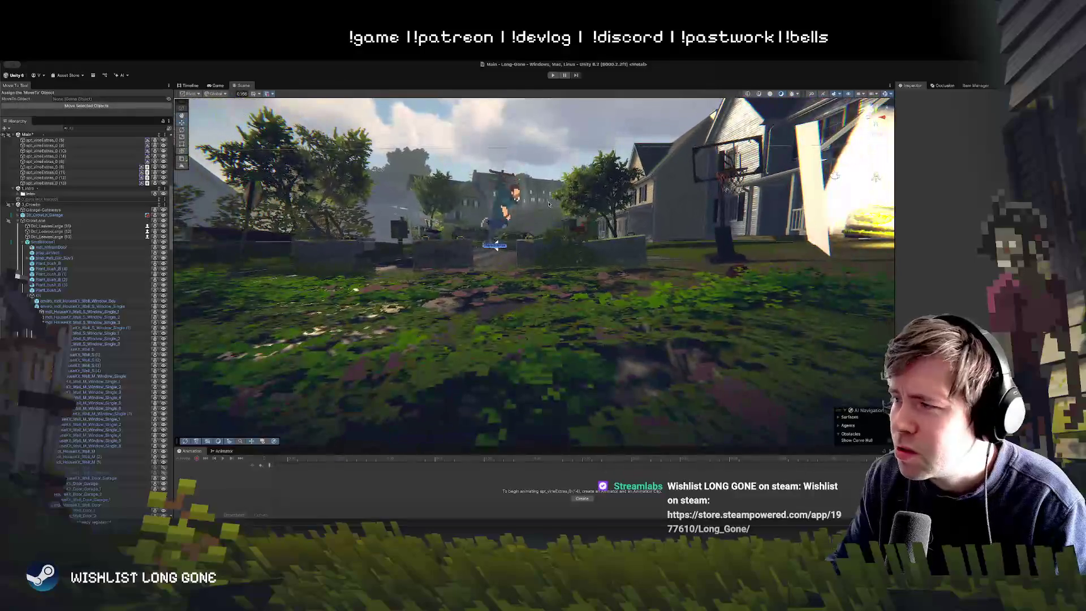
{"action": "left_click", "coordinate": [552, 75]}
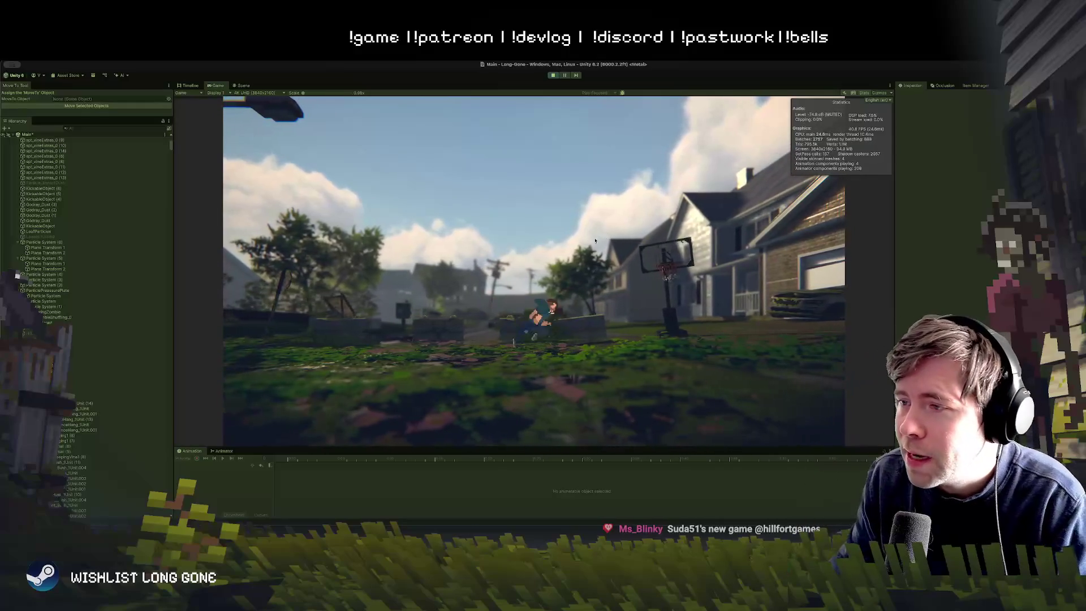
Set the Game view scale to 1.7x and go back to the Scene view
{"action": "left_click_drag", "start_coordinate": [310, 95], "coordinate": [315, 94]}
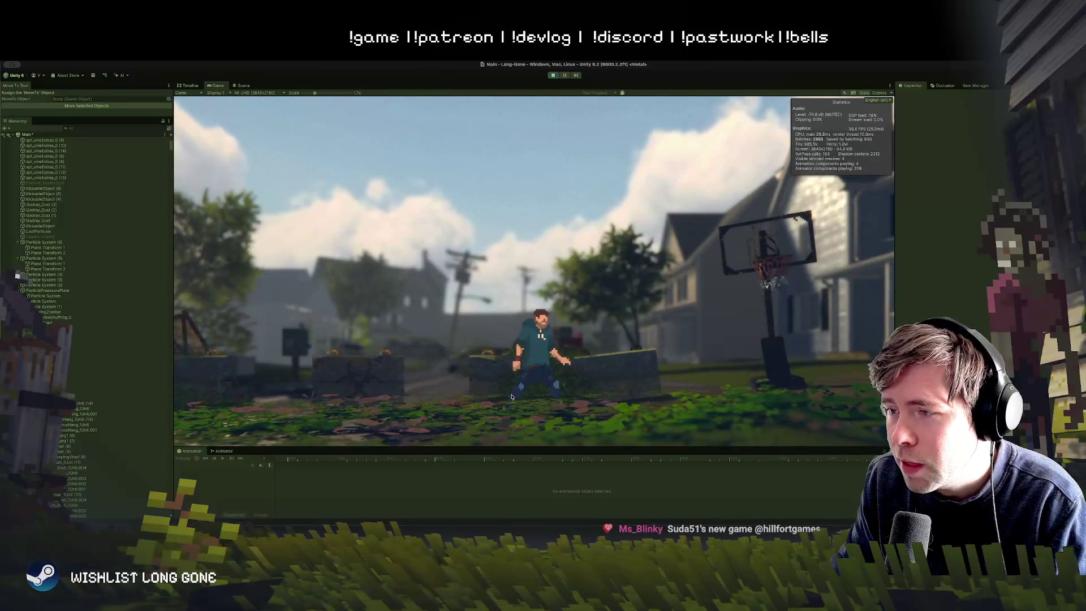
{"action": "left_click", "coordinate": [243, 86]}
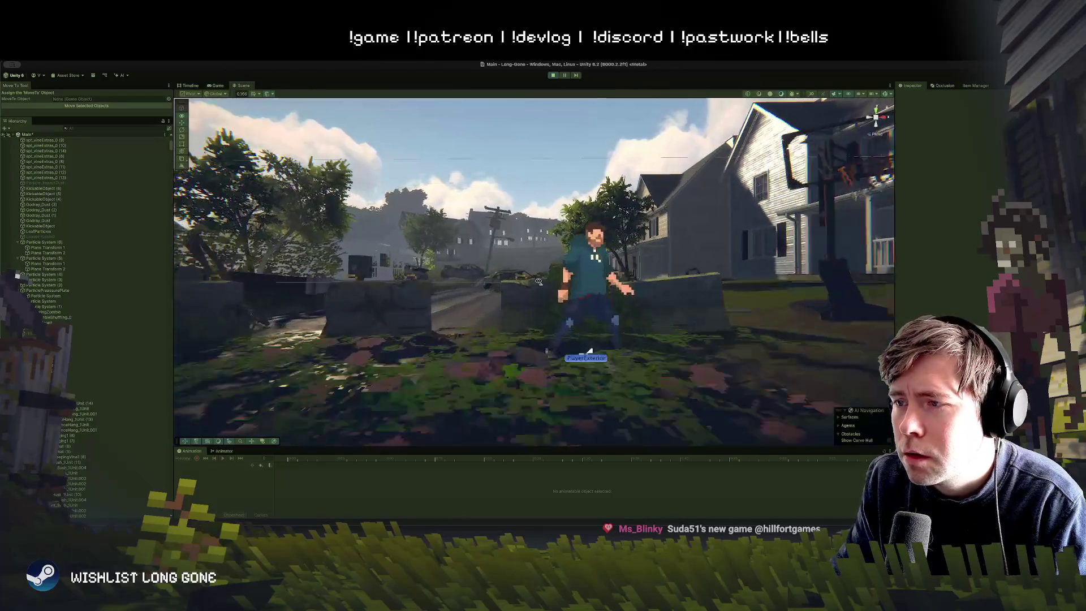
Move vine patch spt_vineExtras_0 (14) along the lawn by the wall, then show the Game view
{"action": "left_click", "coordinate": [466, 367]}
{"action": "scroll", "coordinate": [535, 364], "scroll_direction": "down", "scroll_amount": 5}
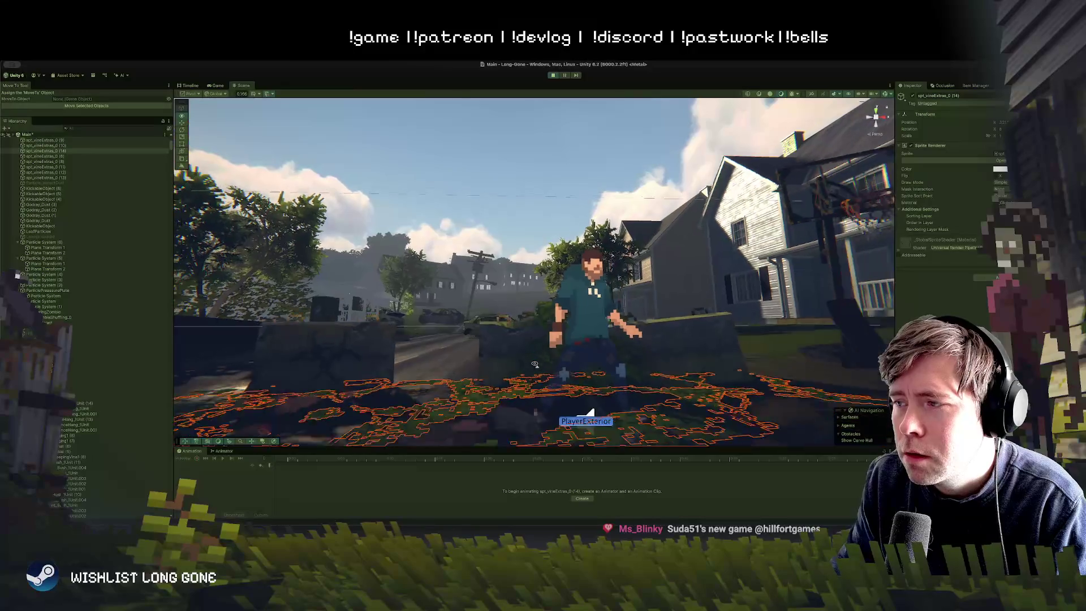
{"action": "left_click_drag", "start_coordinate": [535, 363], "coordinate": [853, 147]}
{"action": "left_click_drag", "start_coordinate": [514, 283], "coordinate": [516, 294]}
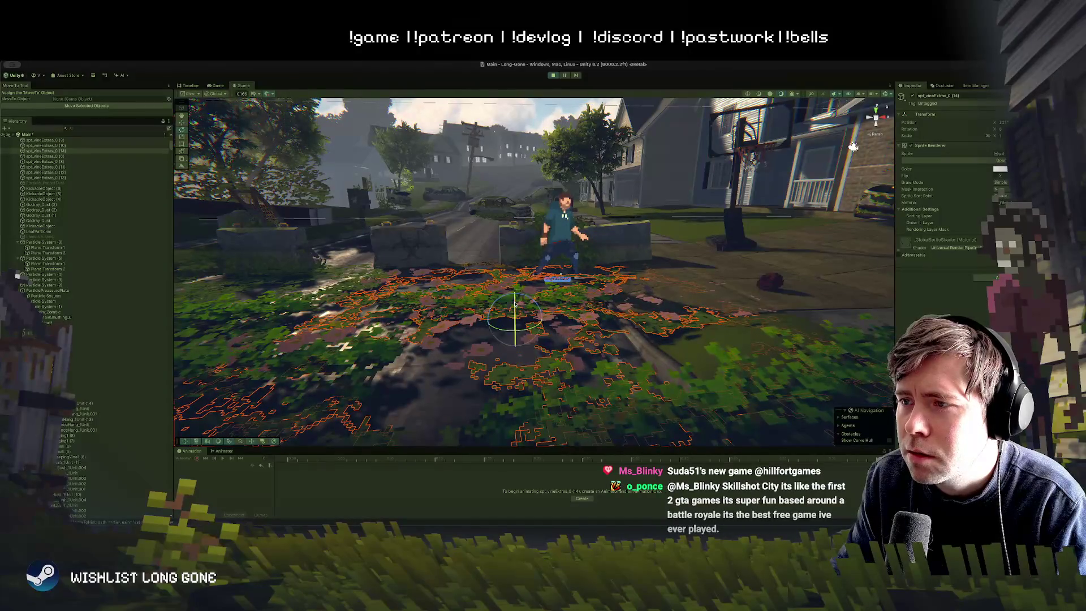
{"action": "left_click", "coordinate": [222, 87]}
Run the character left and right across the vine lawn, set game zoom to 1.4x, and stop play
{"action": "key", "text": "a"}
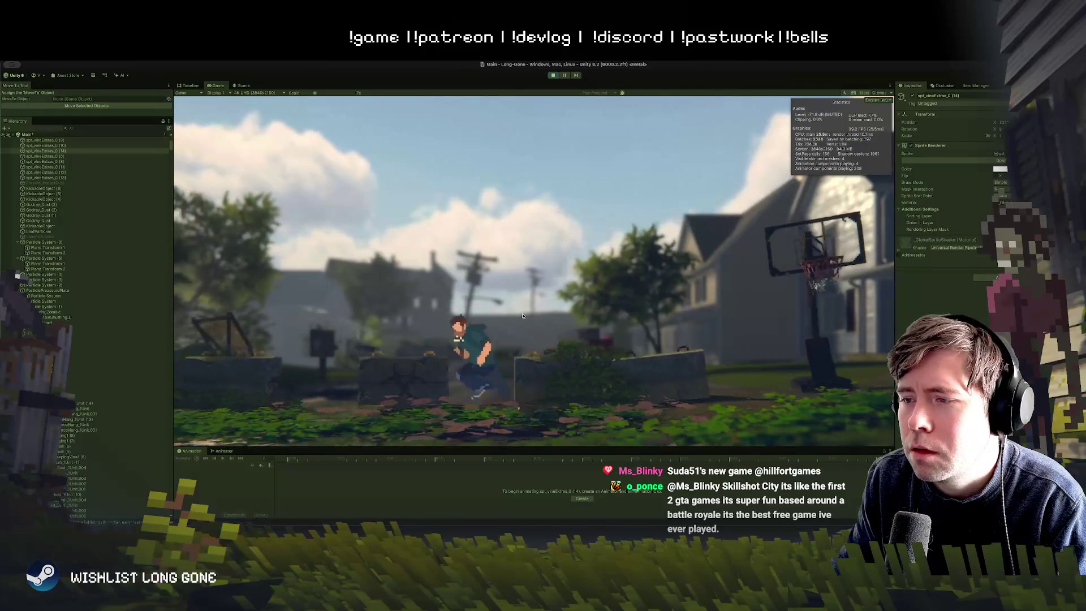
{"action": "key", "text": "d"}
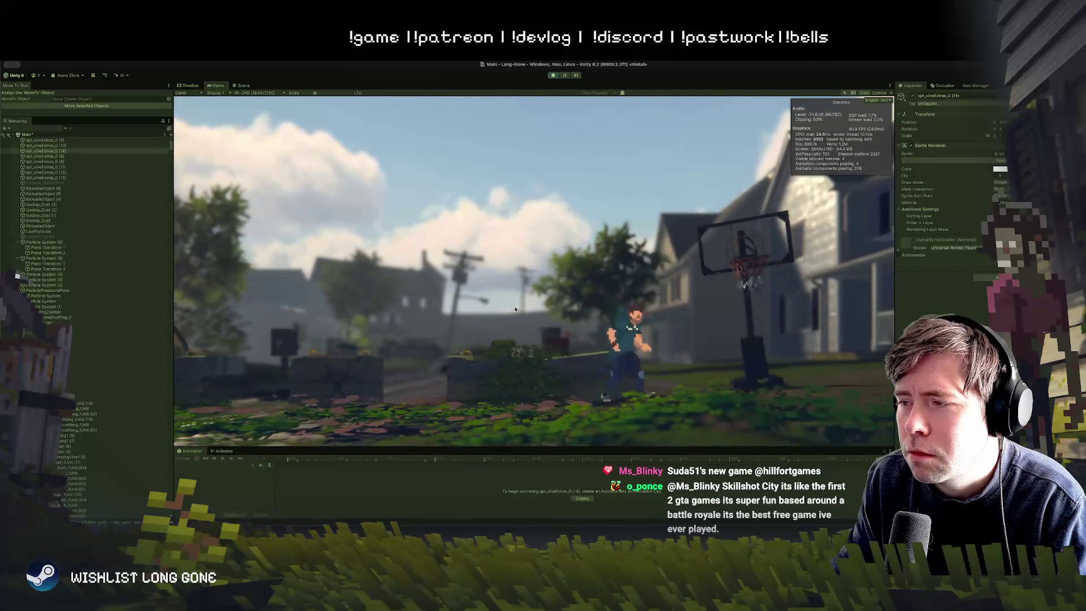
{"action": "key", "text": "a"}
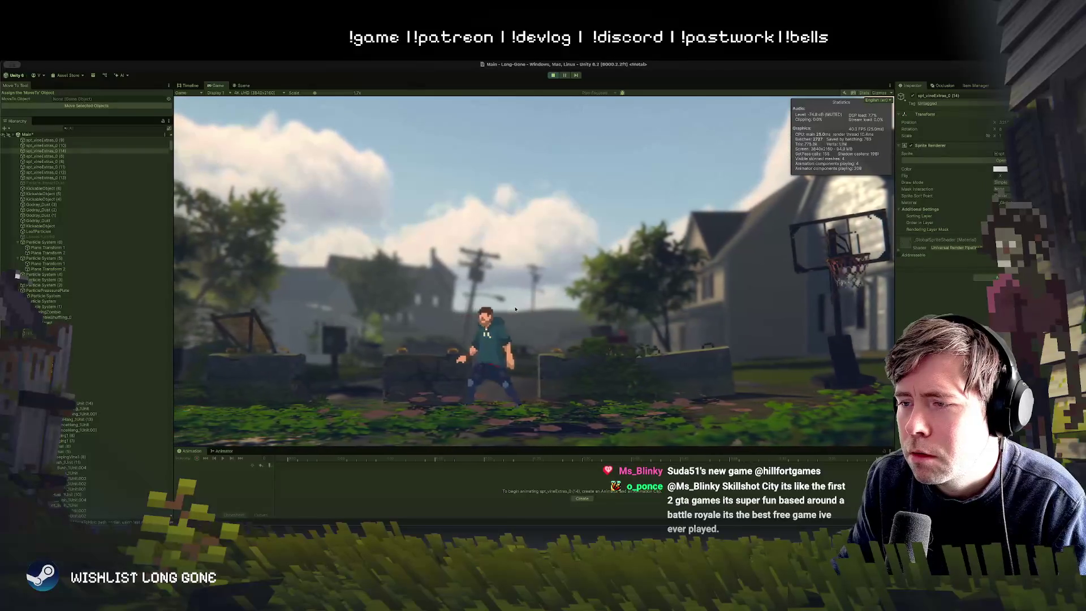
{"action": "key", "text": "d"}
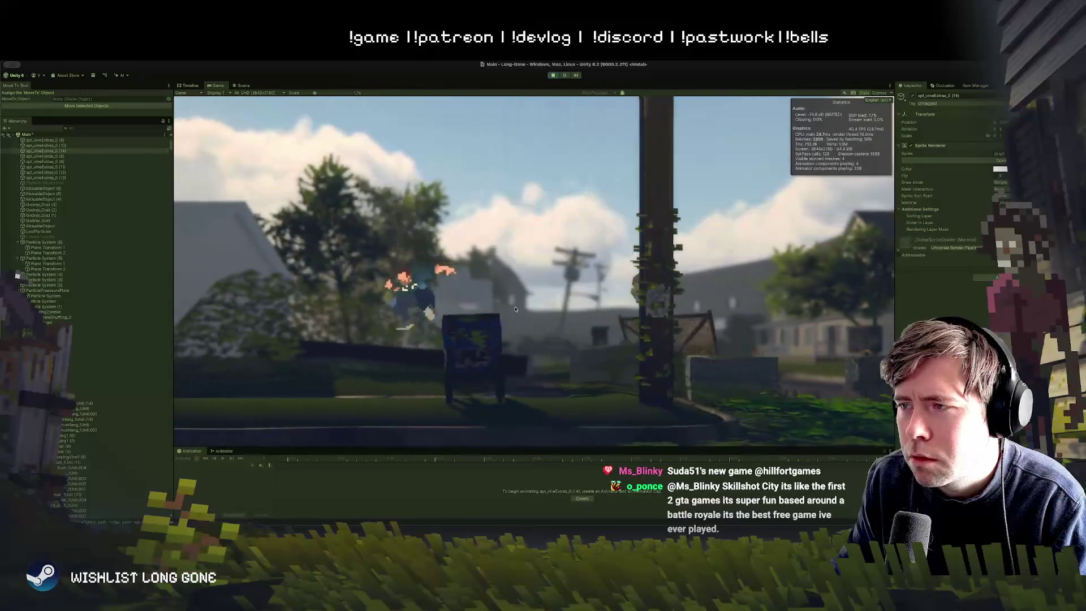
{"action": "key", "text": "d"}
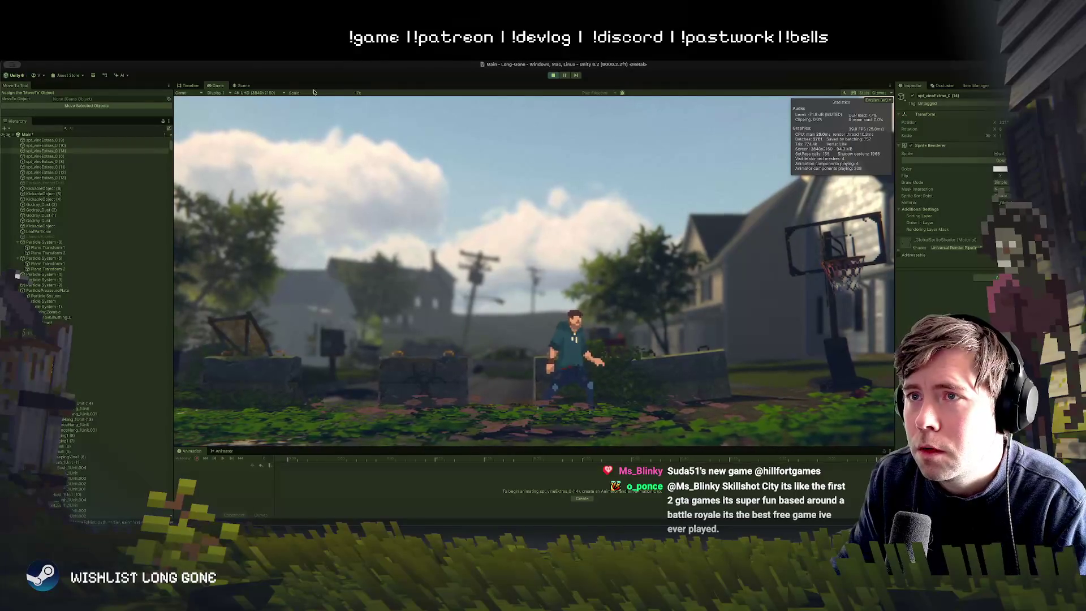
{"action": "left_click_drag", "start_coordinate": [314, 93], "coordinate": [308, 95]}
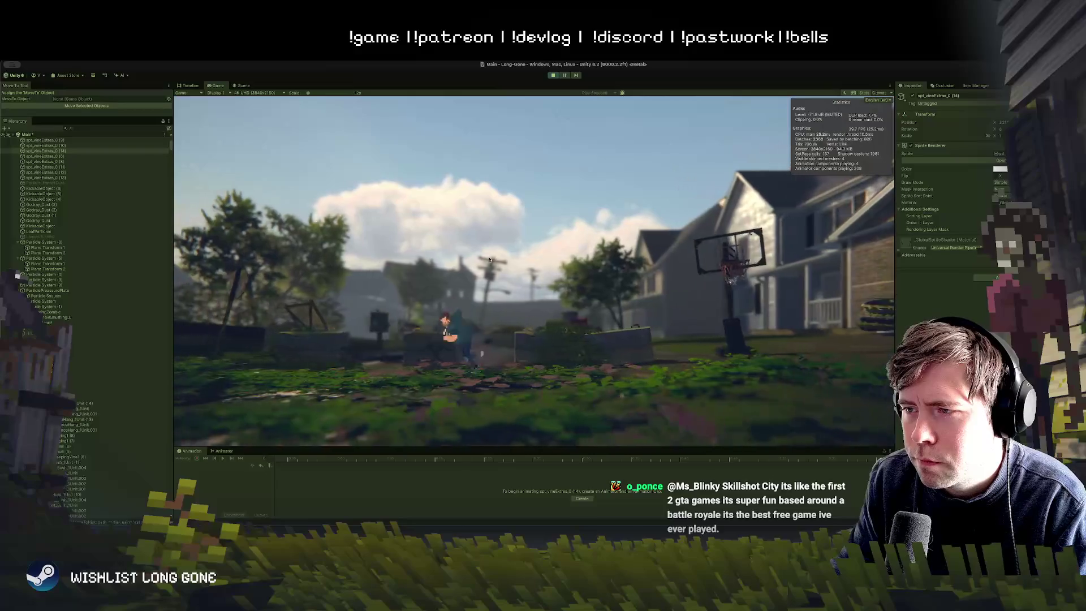
{"action": "left_click", "coordinate": [551, 75]}
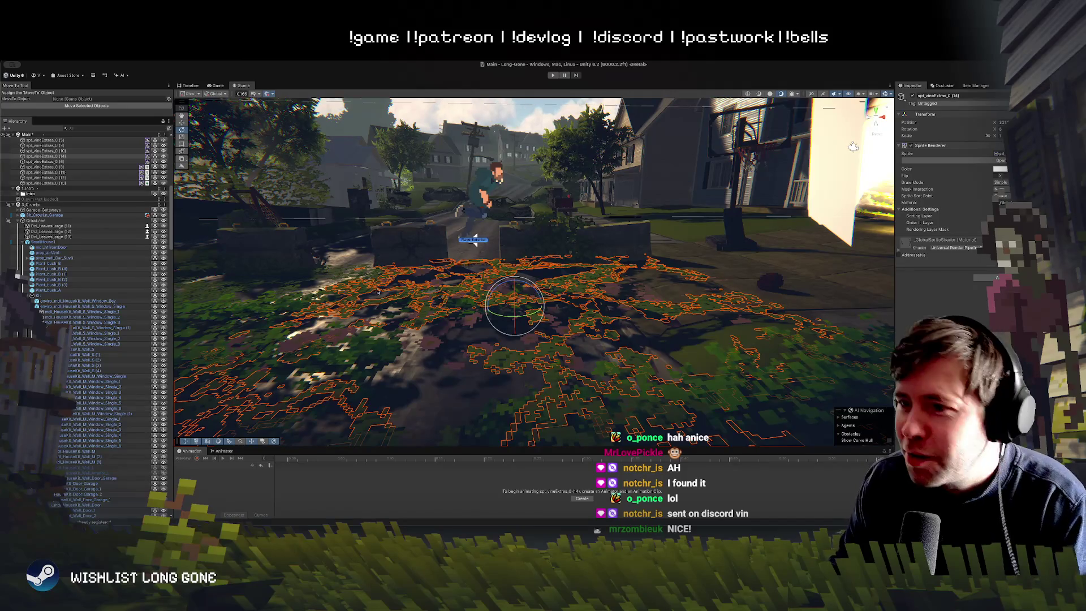
Nudge vine patches spt_vineExtras_0 (14) and (6) slightly toward the low wall
{"action": "left_click_drag", "start_coordinate": [515, 305], "coordinate": [525, 280]}
{"action": "key", "text": "f"}
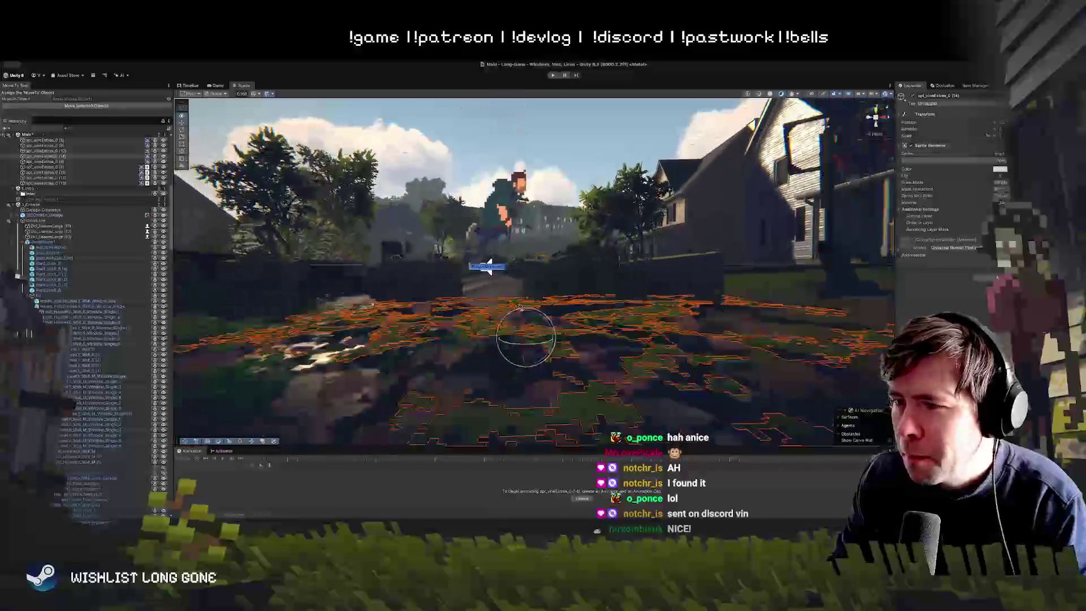
{"action": "key", "text": "e"}
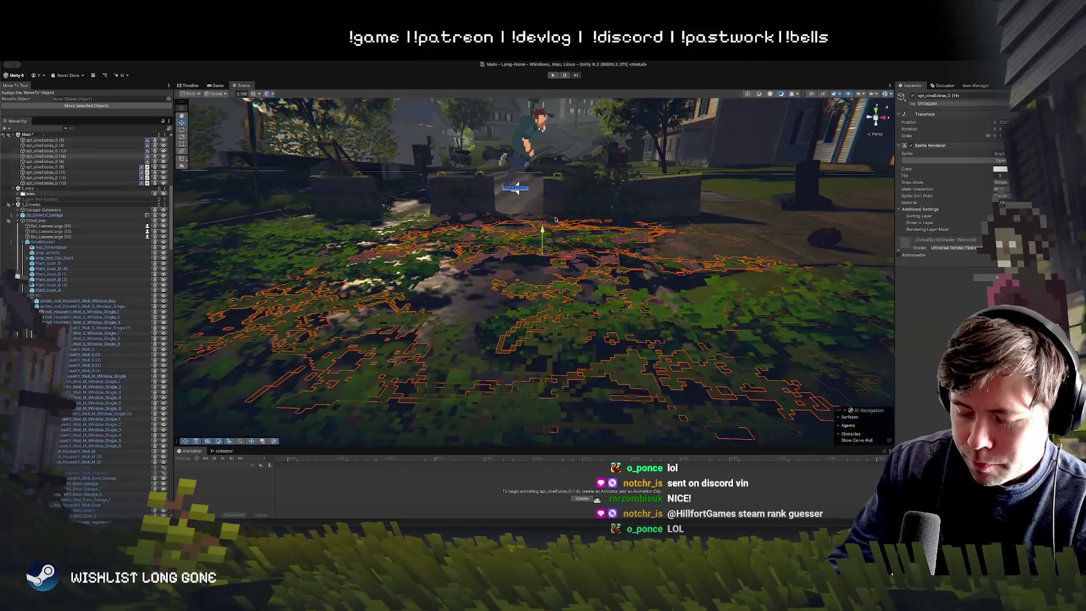
{"action": "mouse_move", "coordinate": [612, 248]}
{"action": "left_mouse_down"}
{"action": "mouse_move", "coordinate": [598, 199]}
{"action": "mouse_move", "coordinate": [554, 257]}
{"action": "left_mouse_up"}
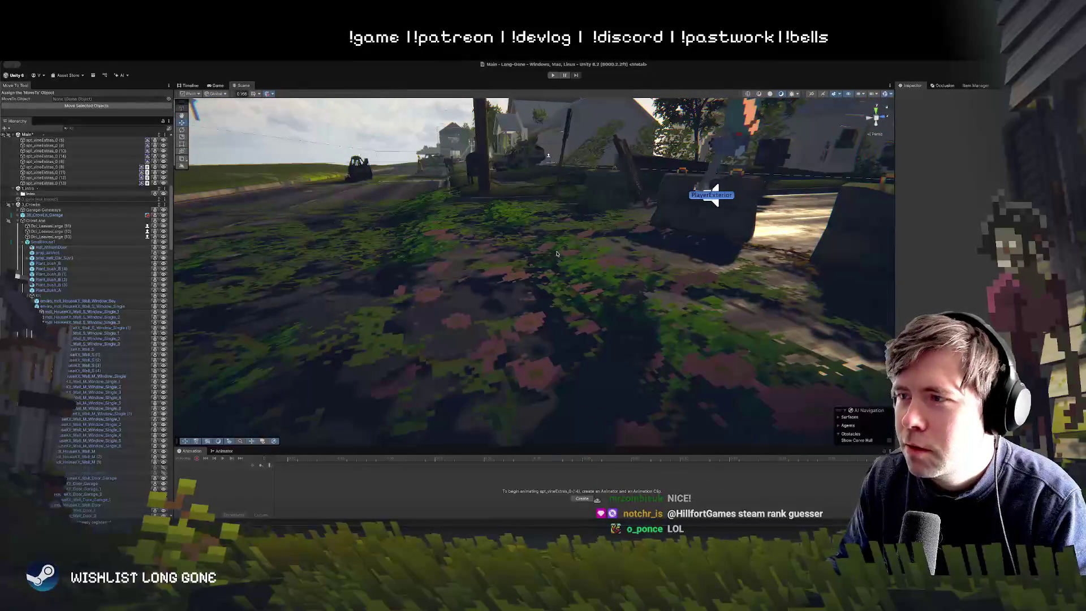
{"action": "left_click", "coordinate": [585, 249]}
{"action": "left_click", "coordinate": [589, 238]}
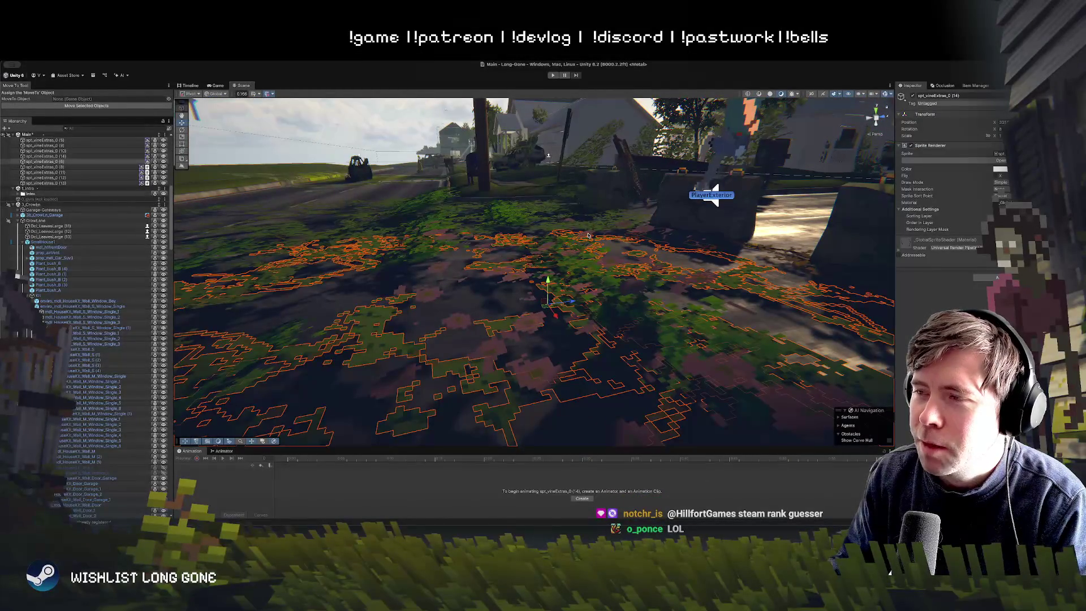
{"action": "mouse_move", "coordinate": [612, 263]}
{"action": "left_mouse_down"}
{"action": "mouse_move", "coordinate": [605, 250]}
{"action": "mouse_move", "coordinate": [492, 204]}
{"action": "mouse_move", "coordinate": [543, 241]}
{"action": "mouse_move", "coordinate": [722, 260]}
{"action": "left_mouse_up"}
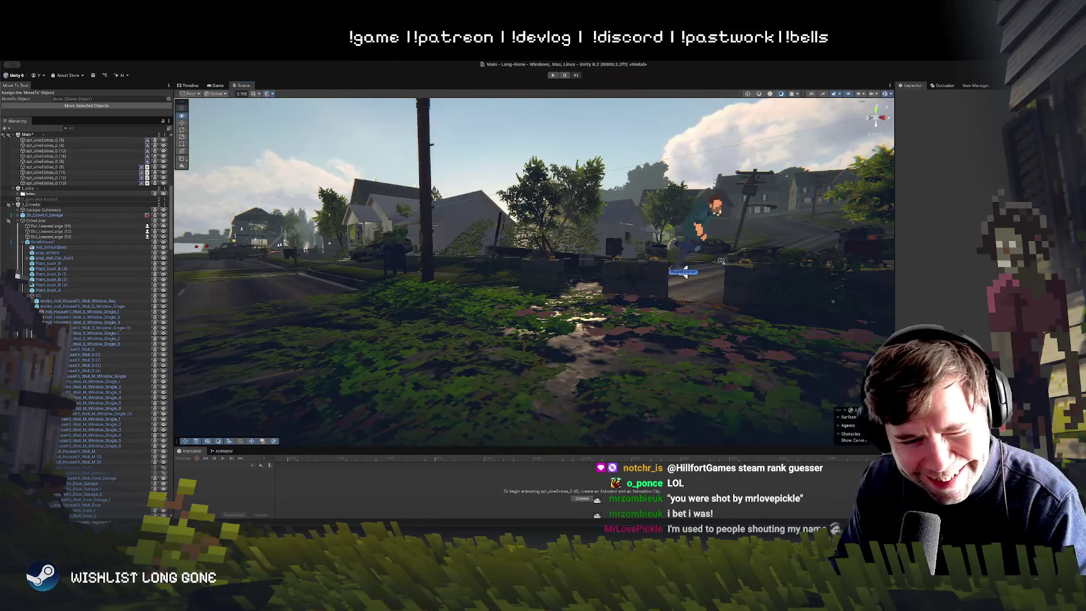
{"action": "mouse_move", "coordinate": [721, 260]}
{"action": "left_mouse_down"}
{"action": "mouse_move", "coordinate": [815, 263]}
{"action": "mouse_move", "coordinate": [549, 317]}
{"action": "left_mouse_up"}
{"action": "left_click", "coordinate": [549, 316]}
{"action": "scroll", "coordinate": [620, 274], "scroll_direction": "down", "scroll_amount": 5}
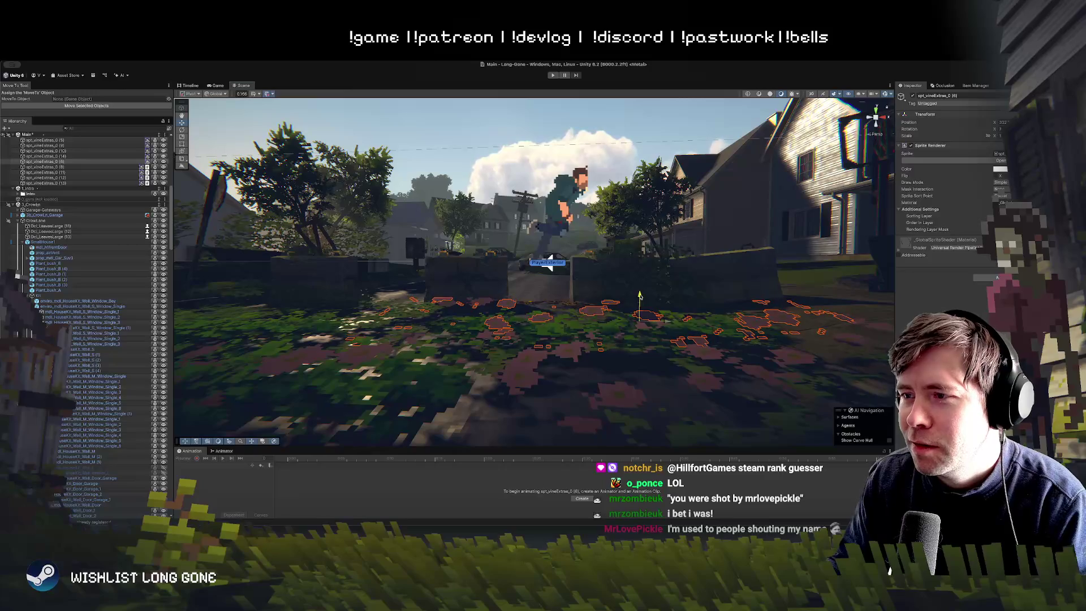
{"action": "mouse_move", "coordinate": [627, 295]}
{"action": "left_mouse_down"}
{"action": "mouse_move", "coordinate": [619, 278]}
{"action": "mouse_move", "coordinate": [559, 250]}
{"action": "left_mouse_up"}
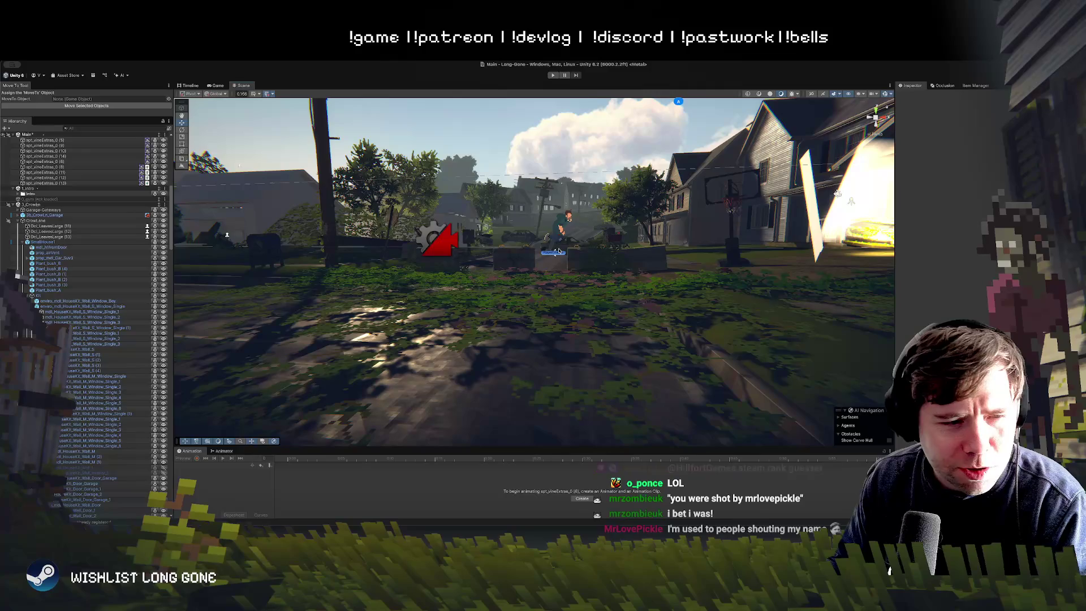
{"action": "mouse_move", "coordinate": [539, 262]}
{"action": "left_mouse_down"}
{"action": "mouse_move", "coordinate": [561, 265]}
{"action": "mouse_move", "coordinate": [430, 268]}
{"action": "mouse_move", "coordinate": [549, 285]}
{"action": "left_mouse_up"}
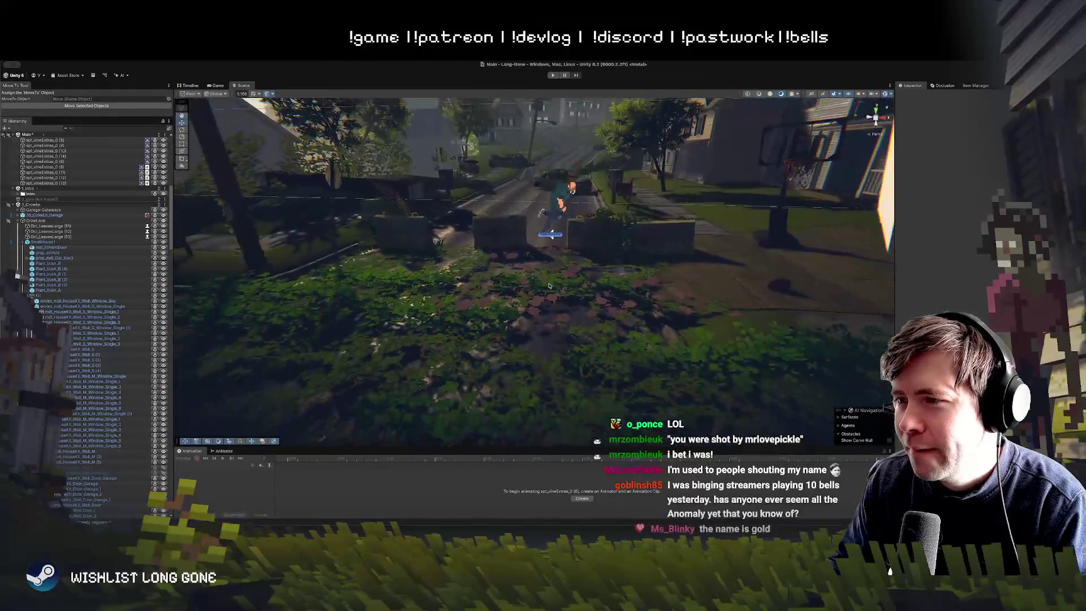
{"action": "left_click", "coordinate": [549, 285]}
{"action": "left_click", "coordinate": [498, 310]}
{"action": "mouse_move", "coordinate": [498, 310]}
{"action": "left_mouse_down"}
{"action": "mouse_move", "coordinate": [481, 287]}
{"action": "mouse_move", "coordinate": [529, 307]}
{"action": "mouse_move", "coordinate": [584, 273]}
{"action": "mouse_move", "coordinate": [474, 282]}
{"action": "left_mouse_up"}
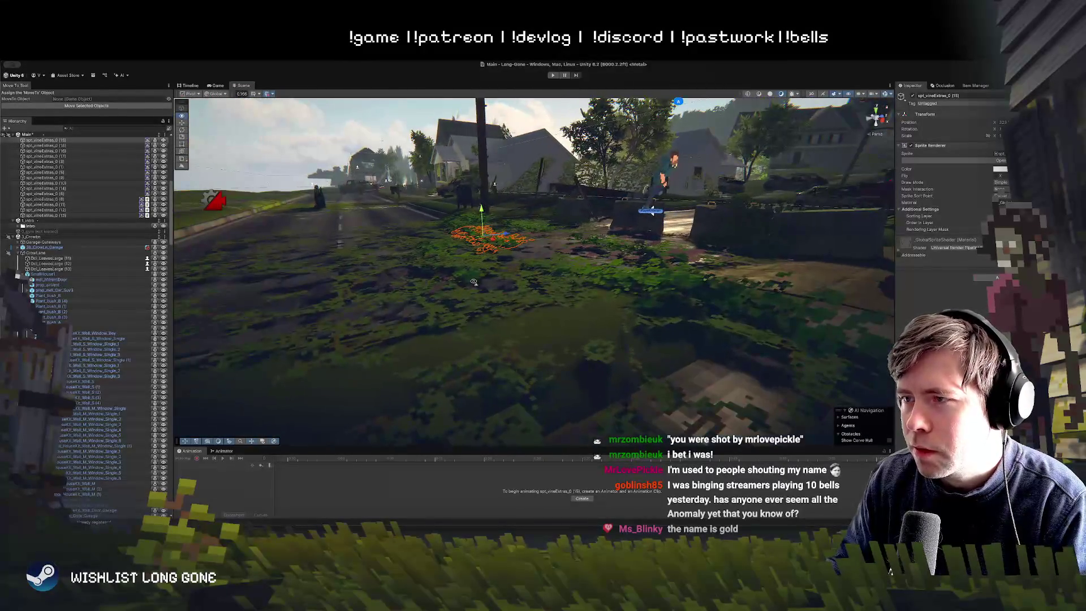
{"action": "left_click", "coordinate": [471, 277]}
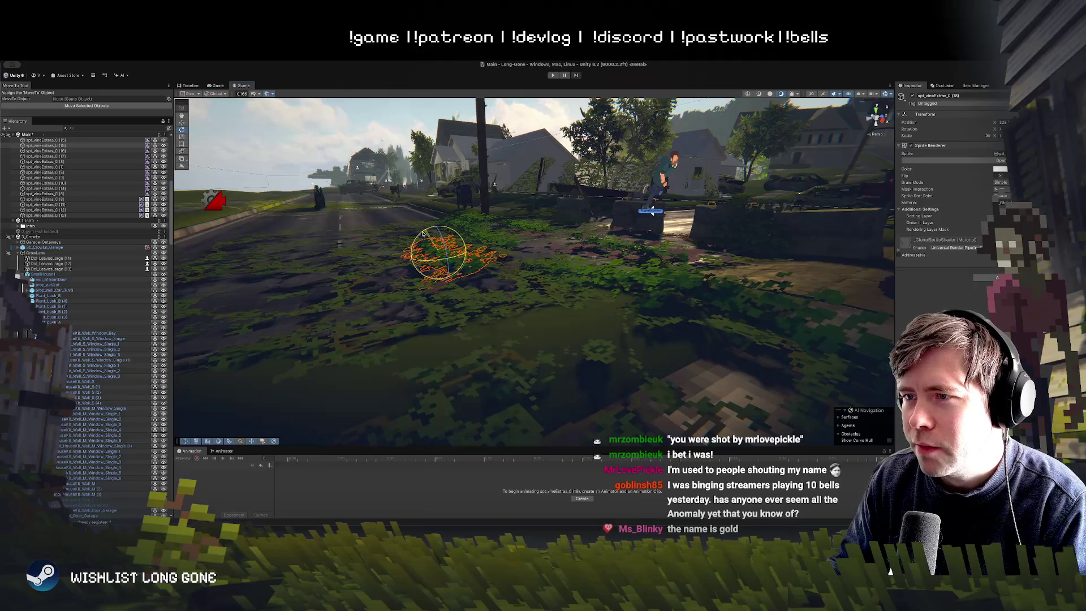
{"action": "mouse_move", "coordinate": [454, 243]}
{"action": "left_mouse_down"}
{"action": "mouse_move", "coordinate": [594, 209]}
{"action": "mouse_move", "coordinate": [595, 278]}
{"action": "mouse_move", "coordinate": [546, 328]}
{"action": "mouse_move", "coordinate": [555, 241]}
{"action": "left_mouse_up"}
{"action": "left_click", "coordinate": [543, 331]}
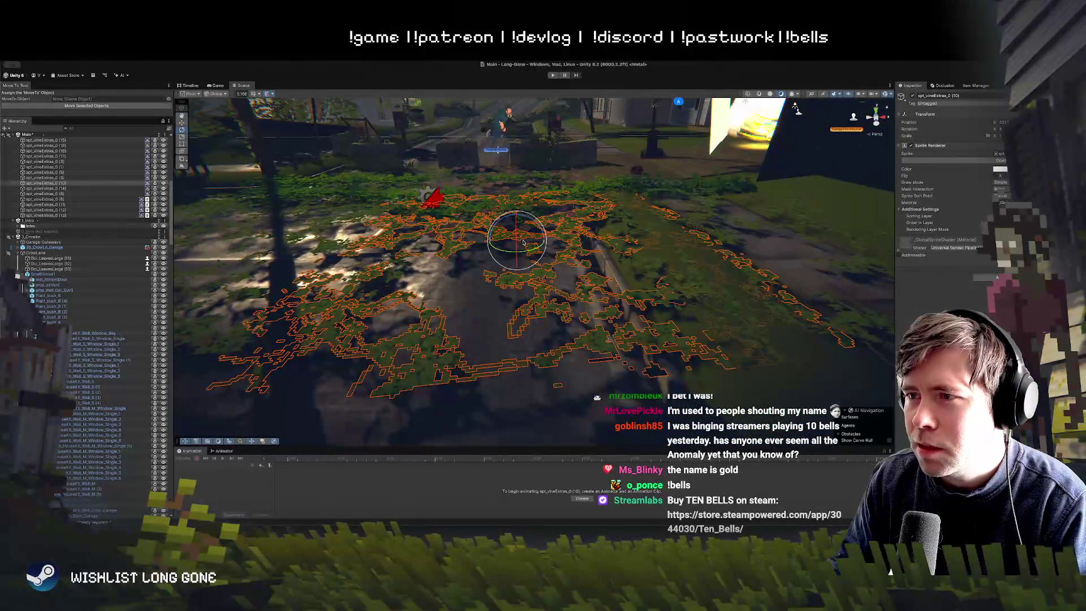
Shift vine patch spt_vineExtras_0 (18) slightly down the lawn
{"action": "mouse_move", "coordinate": [530, 197]}
{"action": "left_mouse_down"}
{"action": "mouse_move", "coordinate": [508, 179]}
{"action": "mouse_move", "coordinate": [589, 376]}
{"action": "left_mouse_up"}
{"action": "left_click", "coordinate": [540, 241]}
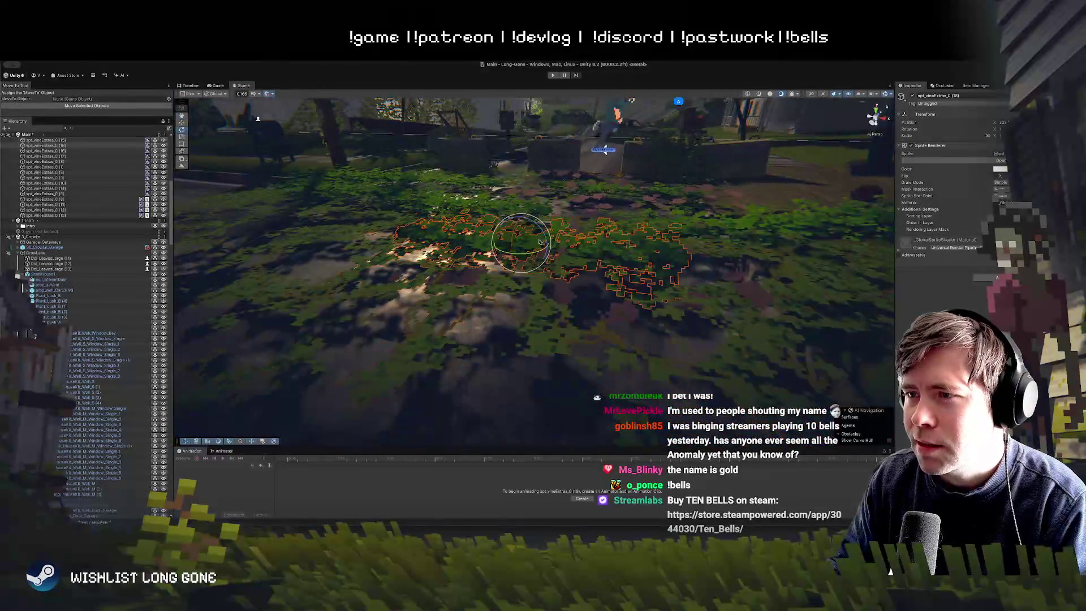
{"action": "left_click_drag", "start_coordinate": [517, 188], "coordinate": [519, 210]}
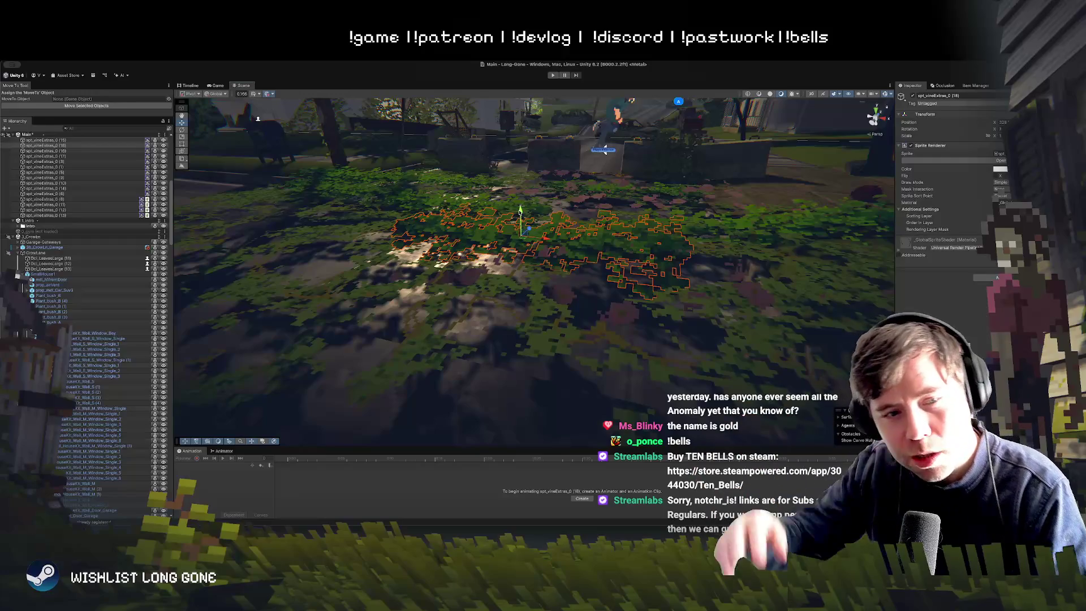
{"action": "mouse_move", "coordinate": [490, 265]}
{"action": "left_mouse_down"}
{"action": "mouse_move", "coordinate": [494, 281]}
{"action": "mouse_move", "coordinate": [537, 277]}
{"action": "mouse_move", "coordinate": [571, 230]}
{"action": "mouse_move", "coordinate": [532, 257]}
{"action": "left_mouse_up"}
{"action": "left_click", "coordinate": [571, 230]}
Duplicate vine patch spt_vineExtras_0 (5) and move the copy up-left along the road
{"action": "left_click", "coordinate": [460, 265]}
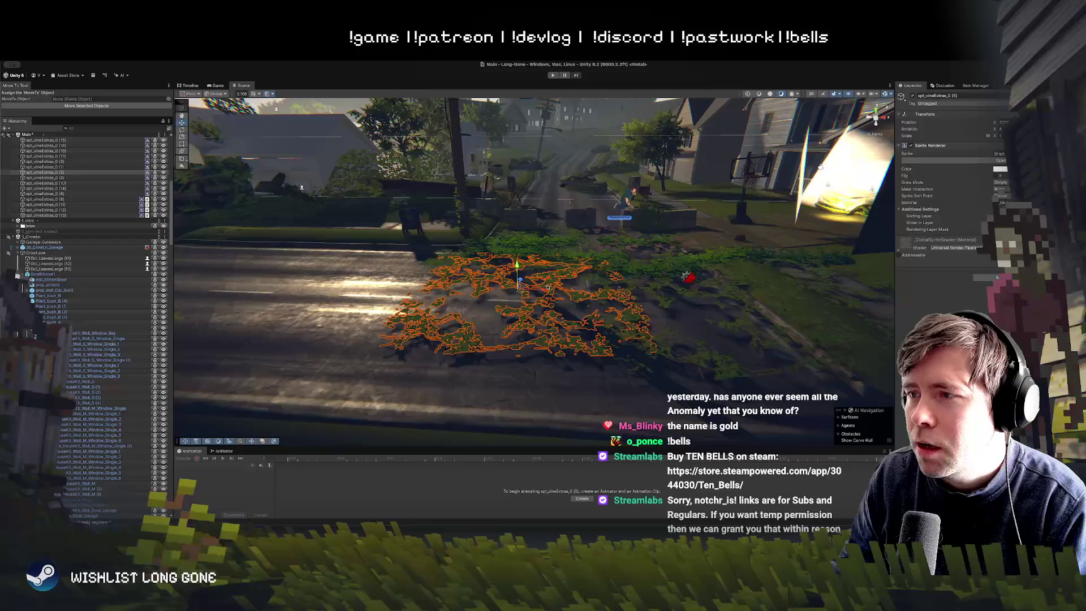
{"action": "left_click", "coordinate": [526, 231]}
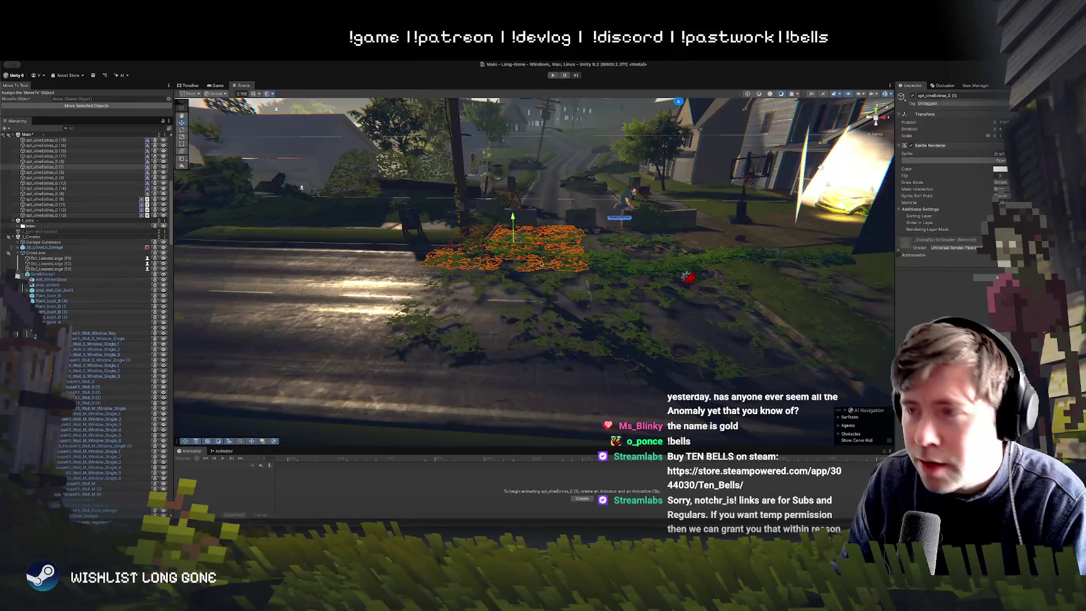
{"action": "left_click", "coordinate": [526, 249]}
{"action": "mouse_move", "coordinate": [514, 245]}
{"action": "left_mouse_down"}
{"action": "mouse_move", "coordinate": [518, 215]}
{"action": "mouse_move", "coordinate": [531, 266]}
{"action": "mouse_move", "coordinate": [540, 193]}
{"action": "mouse_move", "coordinate": [342, 236]}
{"action": "mouse_move", "coordinate": [412, 270]}
{"action": "left_mouse_up"}
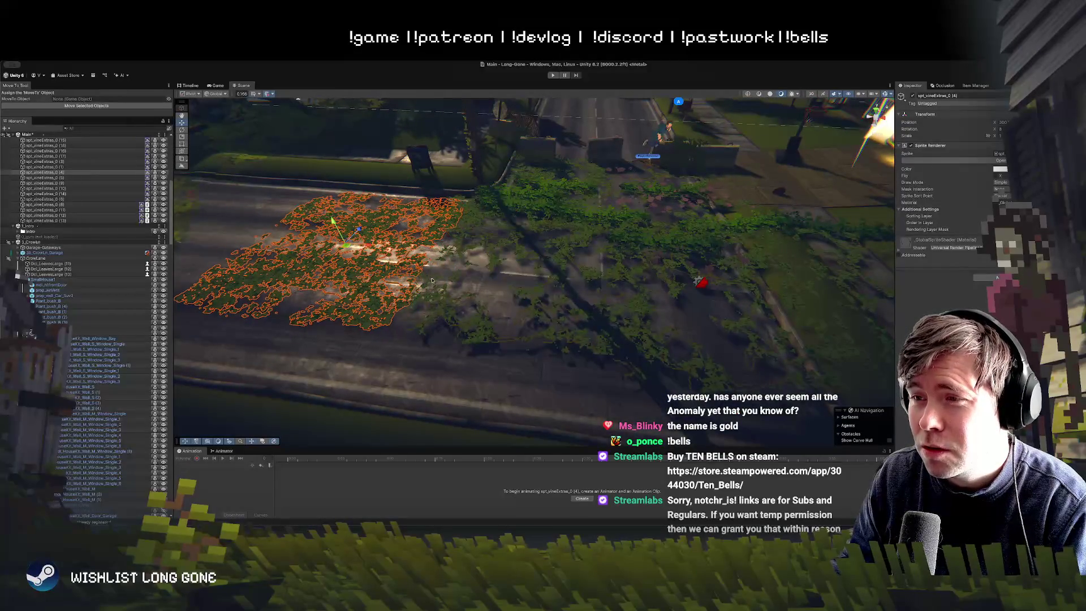
{"action": "left_click", "coordinate": [482, 329]}
{"action": "key", "text": "ctrl+d"}
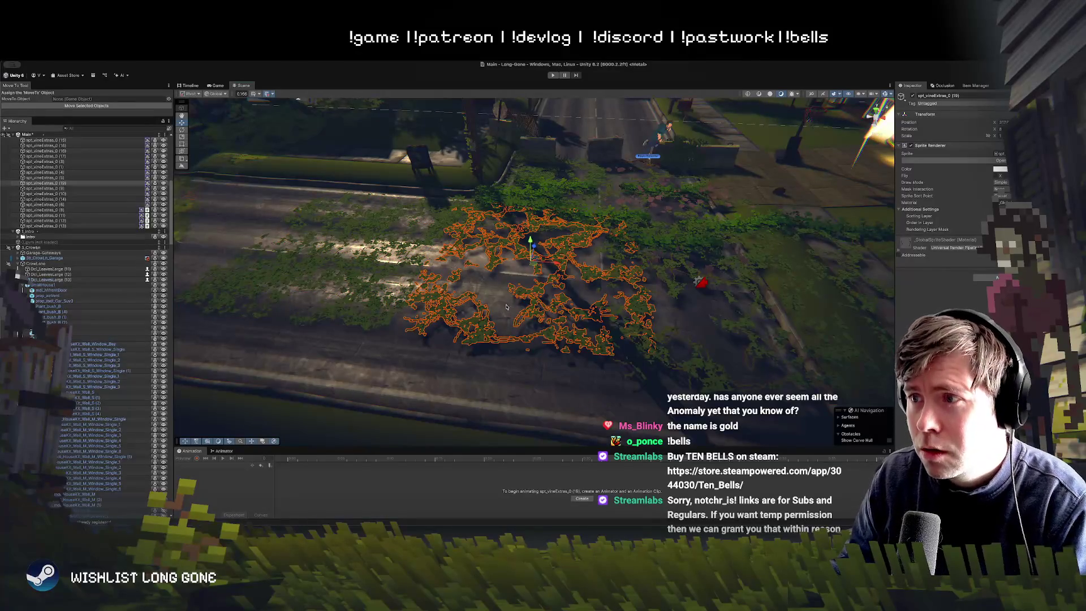
{"action": "mouse_move", "coordinate": [533, 258]}
{"action": "left_mouse_down"}
{"action": "mouse_move", "coordinate": [339, 234]}
{"action": "mouse_move", "coordinate": [413, 224]}
{"action": "mouse_move", "coordinate": [552, 277]}
{"action": "left_mouse_up"}
Check the new copy spt_vineExtras_0 (19) among nearby patches, then return to the Photoshop texture
{"action": "left_click", "coordinate": [532, 288]}
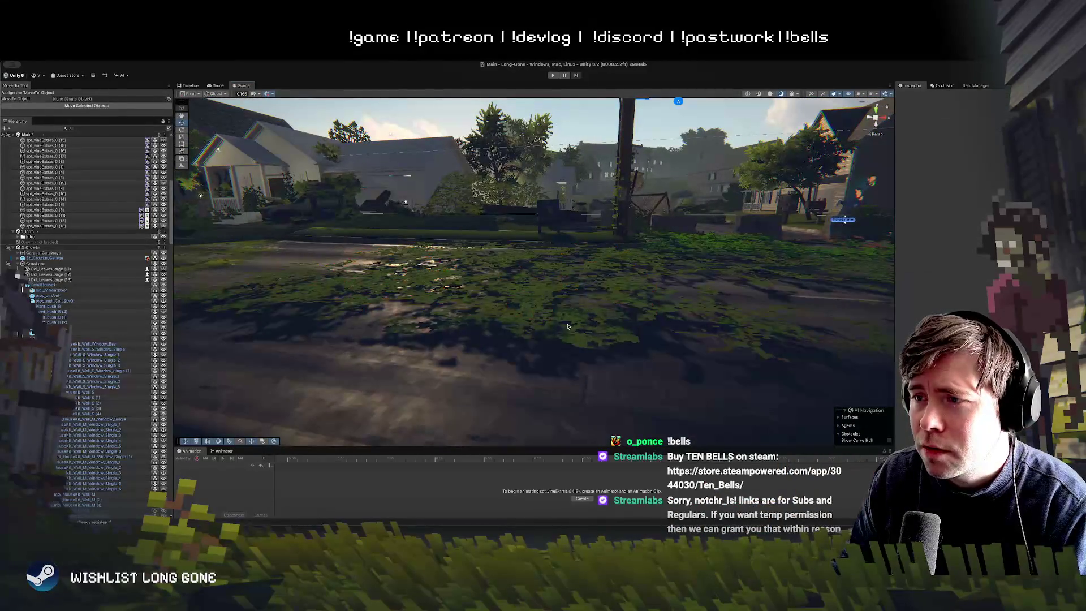
{"action": "left_click", "coordinate": [508, 302]}
{"action": "left_click", "coordinate": [534, 294]}
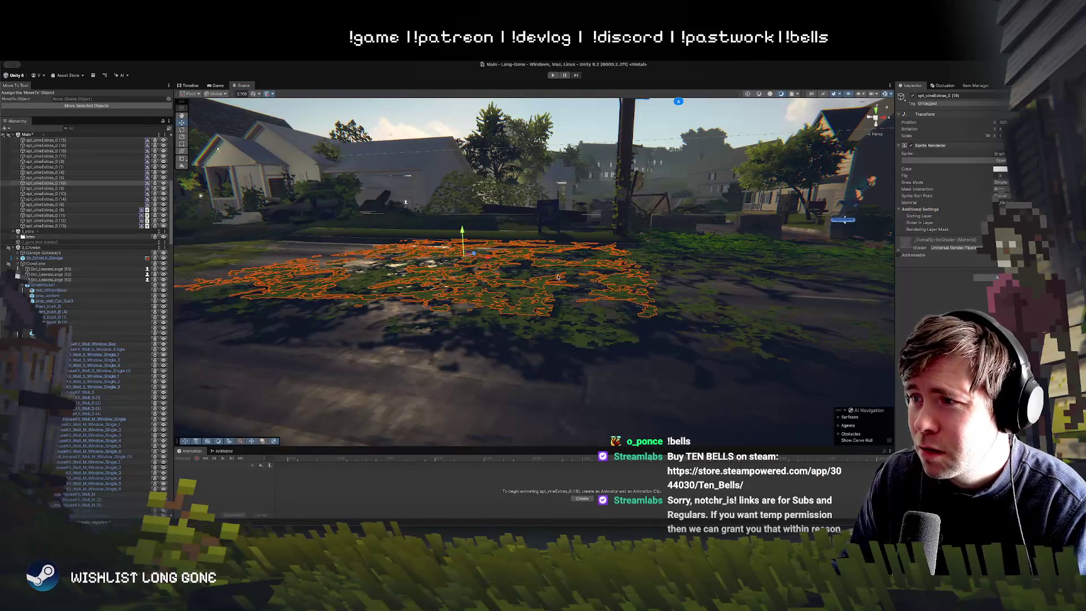
{"action": "left_click", "coordinate": [575, 314]}
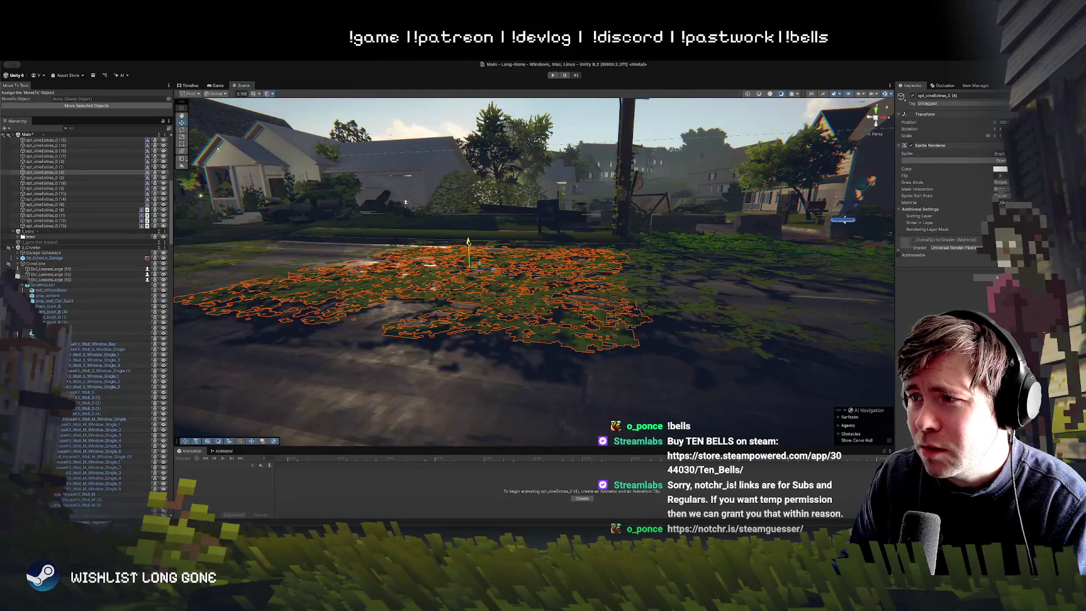
{"action": "left_click", "coordinate": [589, 252]}
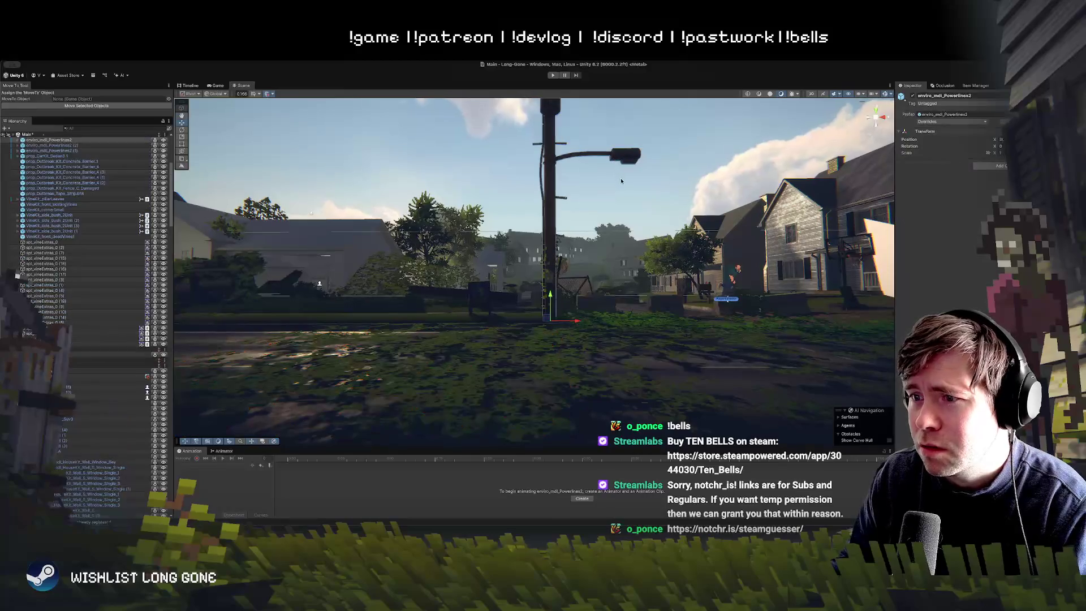
{"action": "mouse_move", "coordinate": [589, 252]}
{"action": "left_mouse_down"}
{"action": "mouse_move", "coordinate": [596, 242]}
{"action": "mouse_move", "coordinate": [595, 264]}
{"action": "mouse_move", "coordinate": [493, 322]}
{"action": "left_mouse_up"}
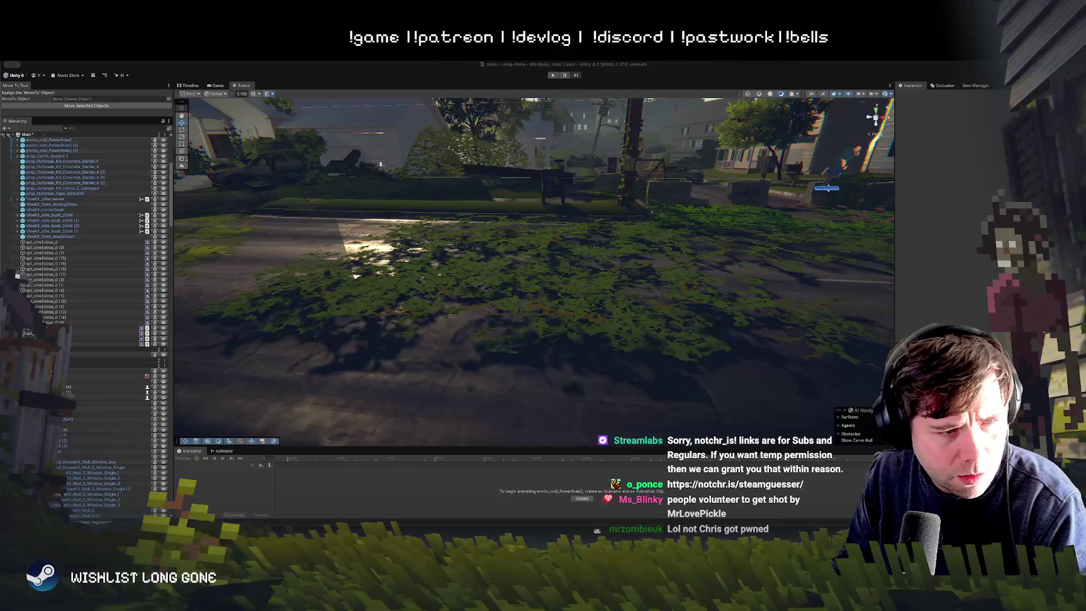
{"action": "key", "text": "super+Tab"}
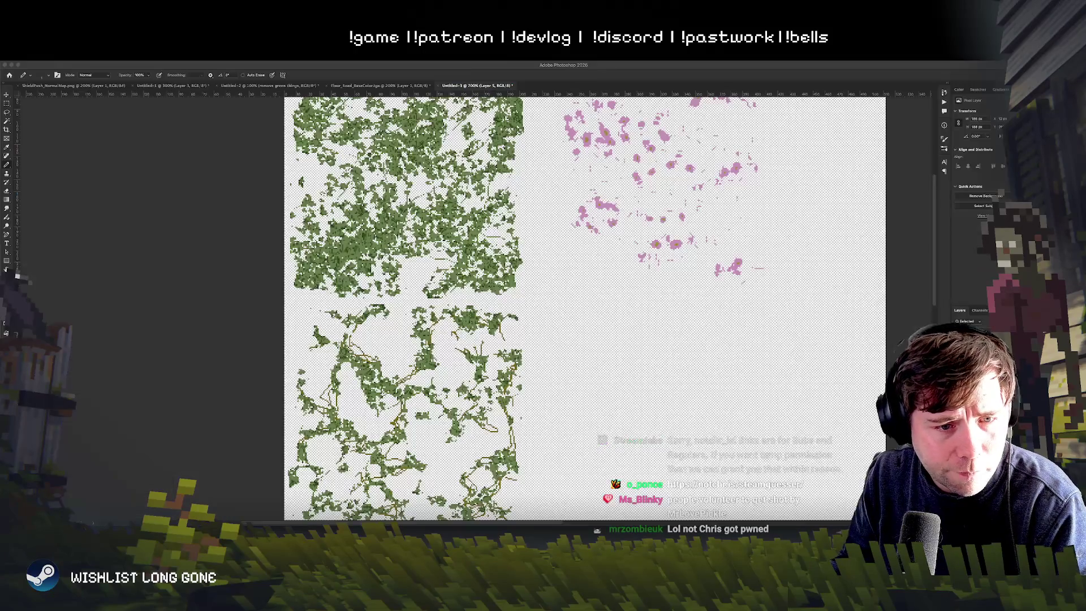
Make Layer 6 active and paint olive over the lower ivy leaves with a large round brush
{"action": "left_click", "coordinate": [179, 335]}
{"action": "scroll", "coordinate": [178, 335], "scroll_direction": "down", "scroll_amount": 3}
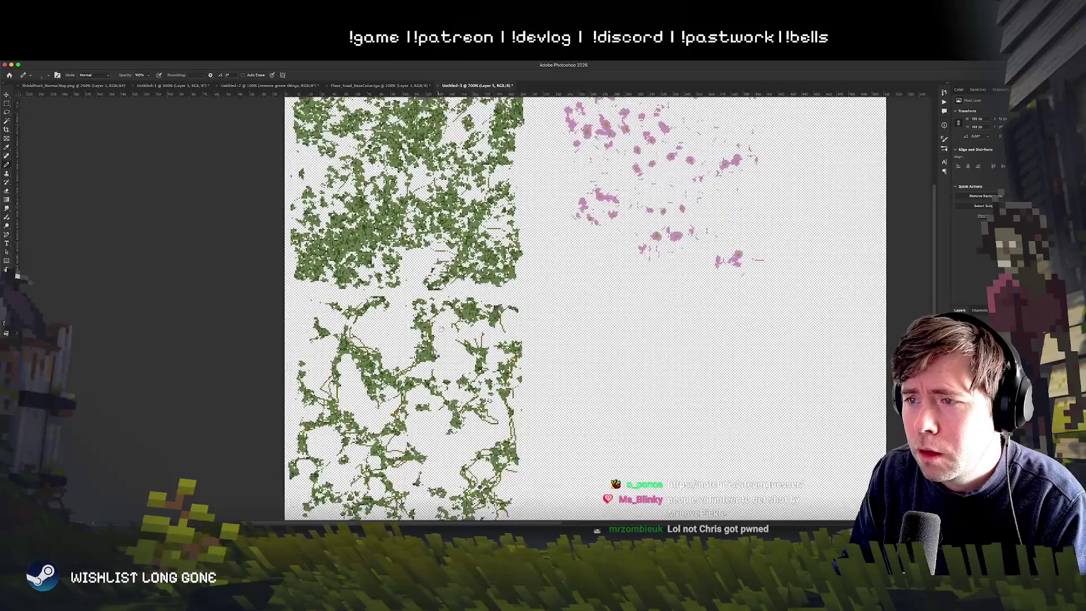
{"action": "key", "text": "alt+["}
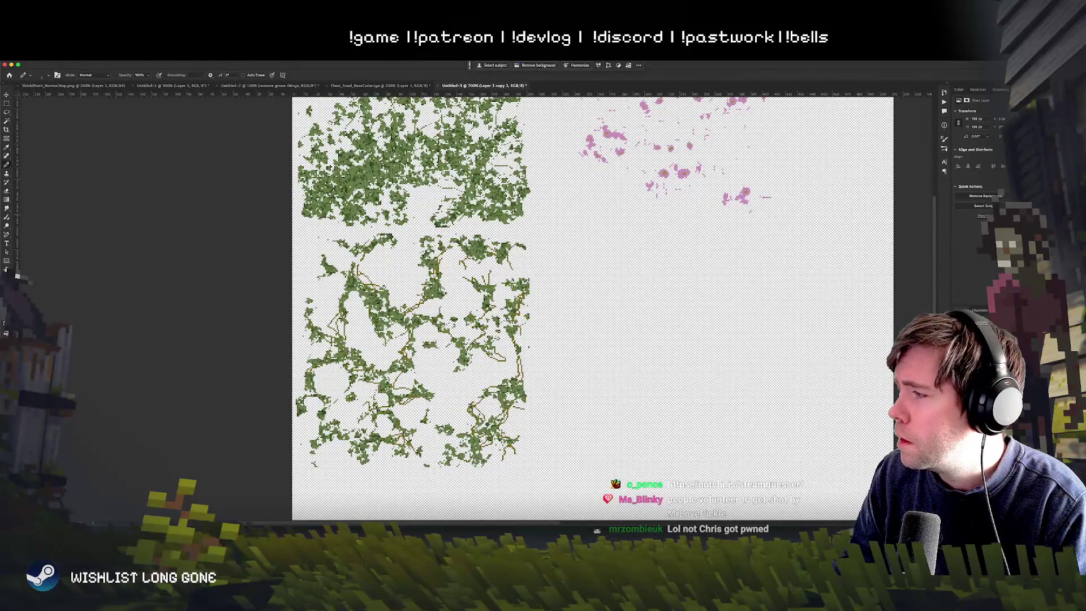
{"action": "key", "text": "alt+["}
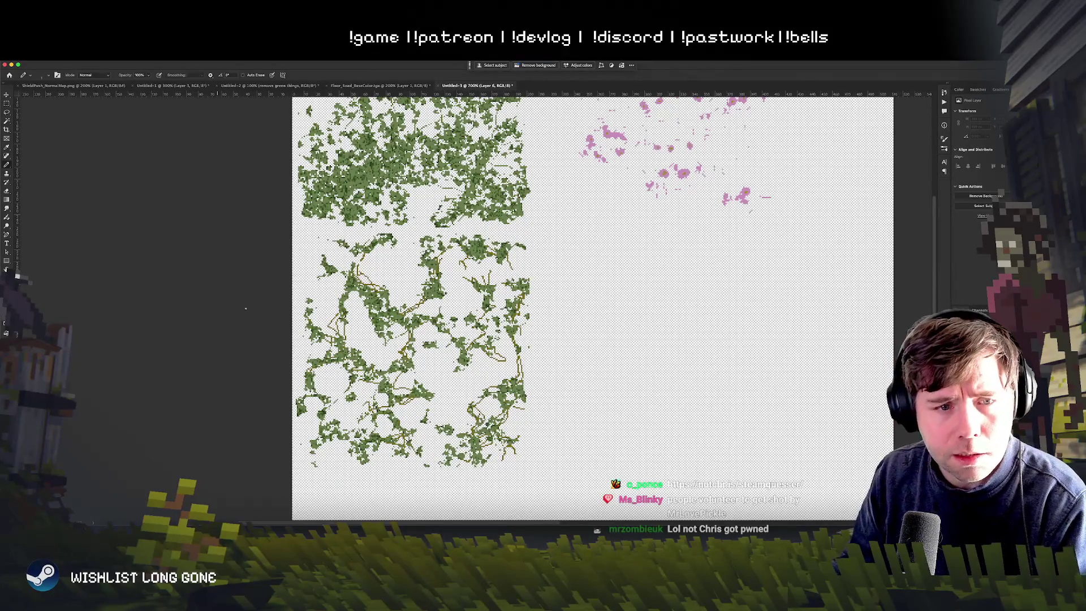
{"action": "right_click", "coordinate": [486, 325]}
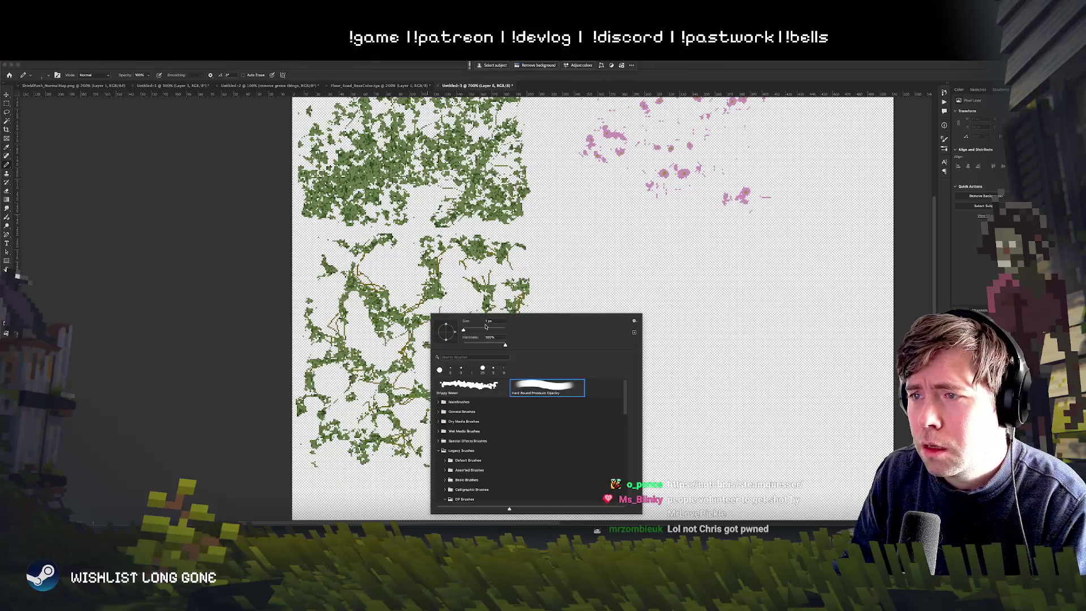
{"action": "key", "text": "Return"}
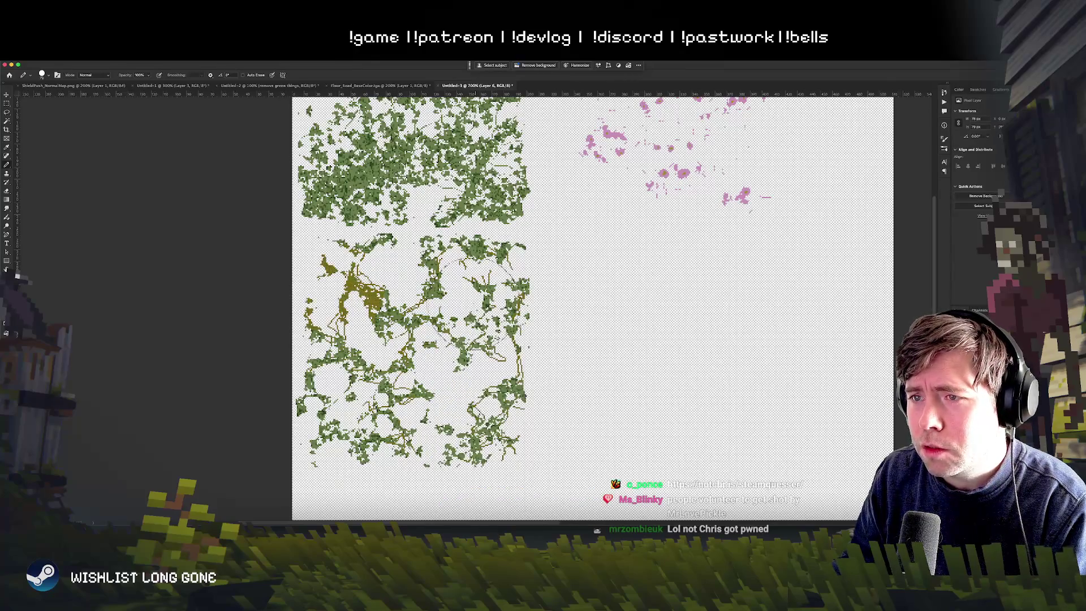
{"action": "mouse_move", "coordinate": [454, 351]}
{"action": "left_mouse_down"}
{"action": "mouse_move", "coordinate": [486, 294]}
{"action": "mouse_move", "coordinate": [407, 339]}
{"action": "mouse_move", "coordinate": [334, 441]}
{"action": "mouse_move", "coordinate": [503, 462]}
{"action": "left_mouse_up"}
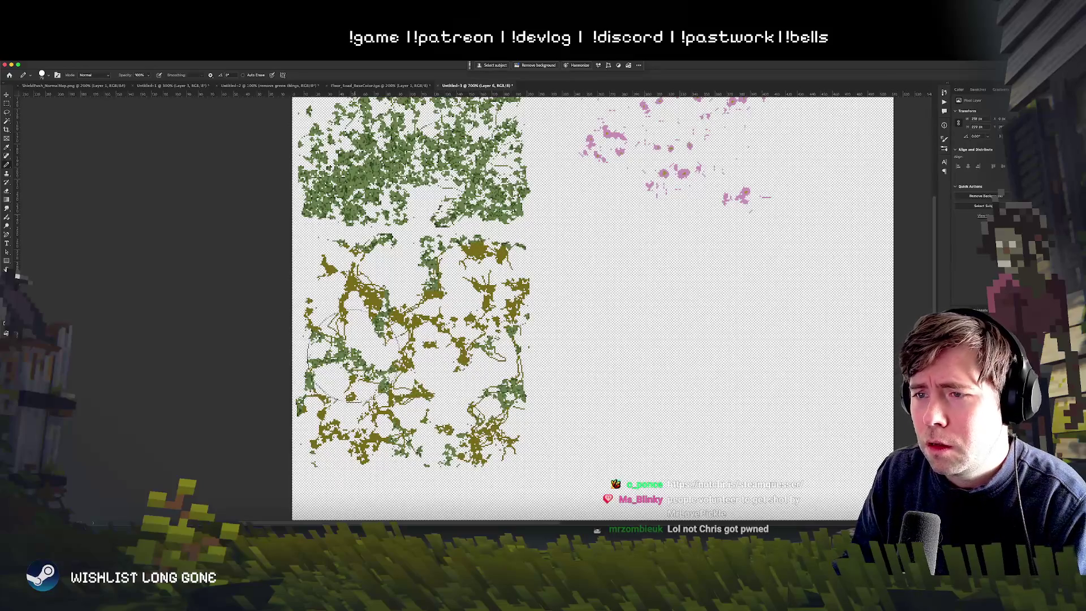
Cycle Layer 6 to a brighter blend mode and open its Layer Style settings
{"action": "left_click", "coordinate": [8, 95]}
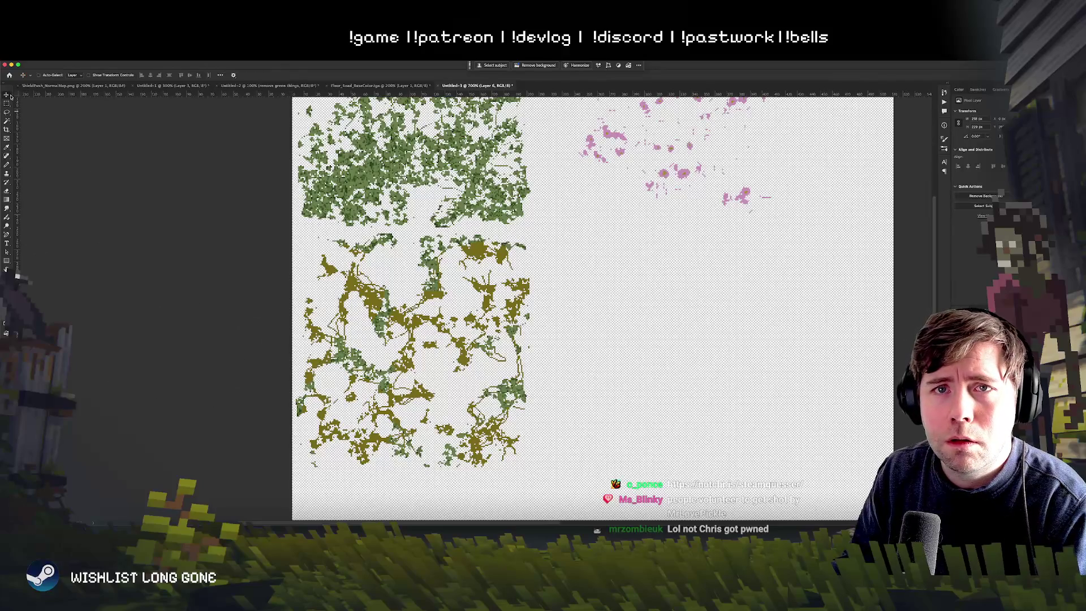
{"action": "key", "text": "shift+plus"}
{"action": "key", "text": "shift+plus"}
{"action": "key", "text": "shift+plus"}
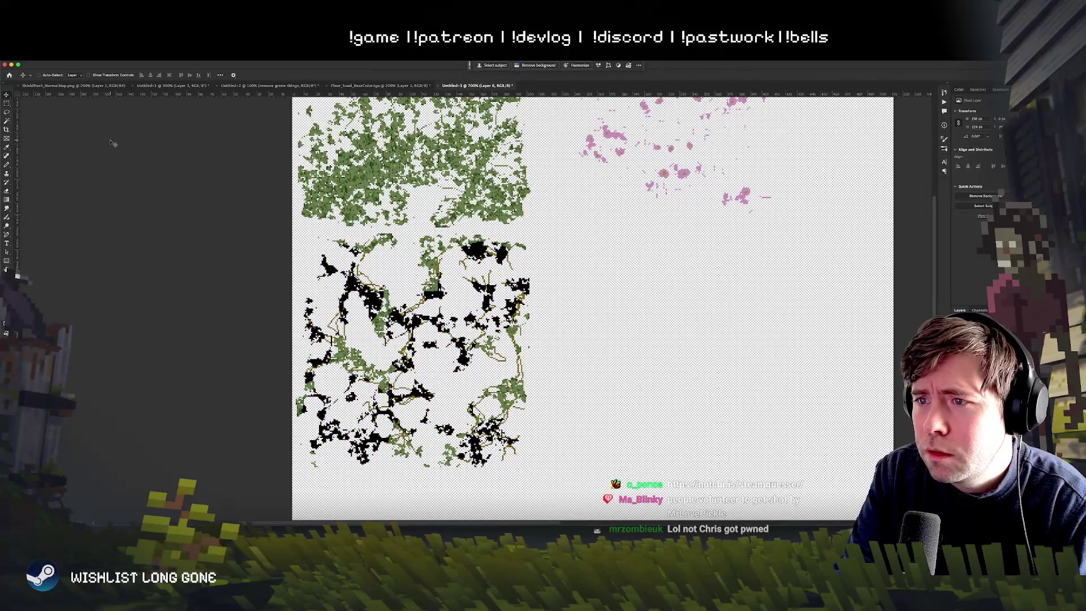
{"action": "key", "text": "shift+plus"}
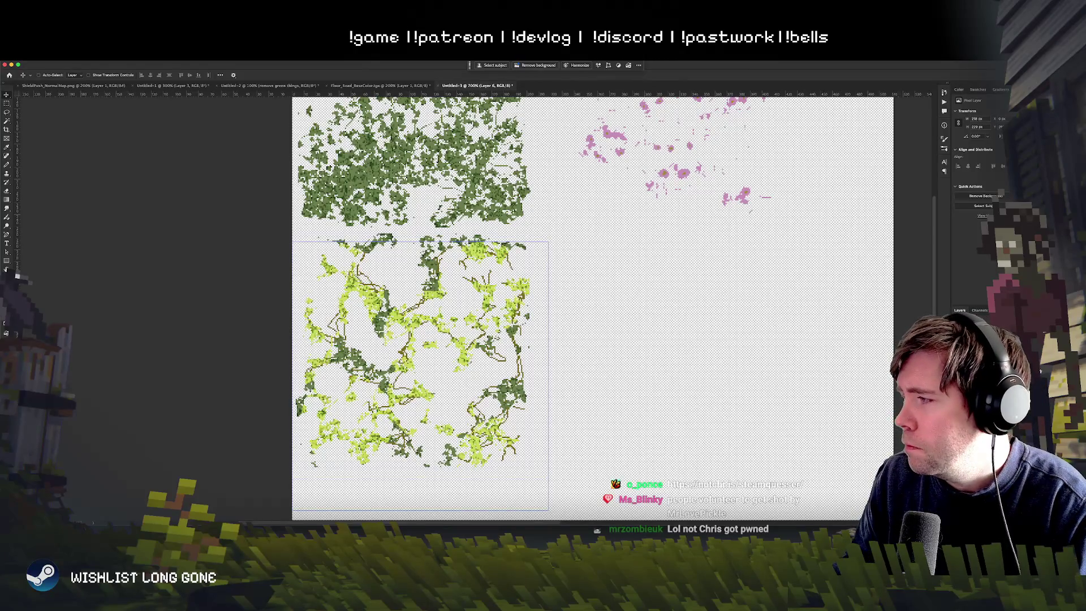
{"action": "double_click", "coordinate": [995, 333]}
Raise Layer 6's underlying-layer dark cutoff to 77 and apply the layer style
{"action": "left_click_drag", "start_coordinate": [829, 284], "coordinate": [694, 229]}
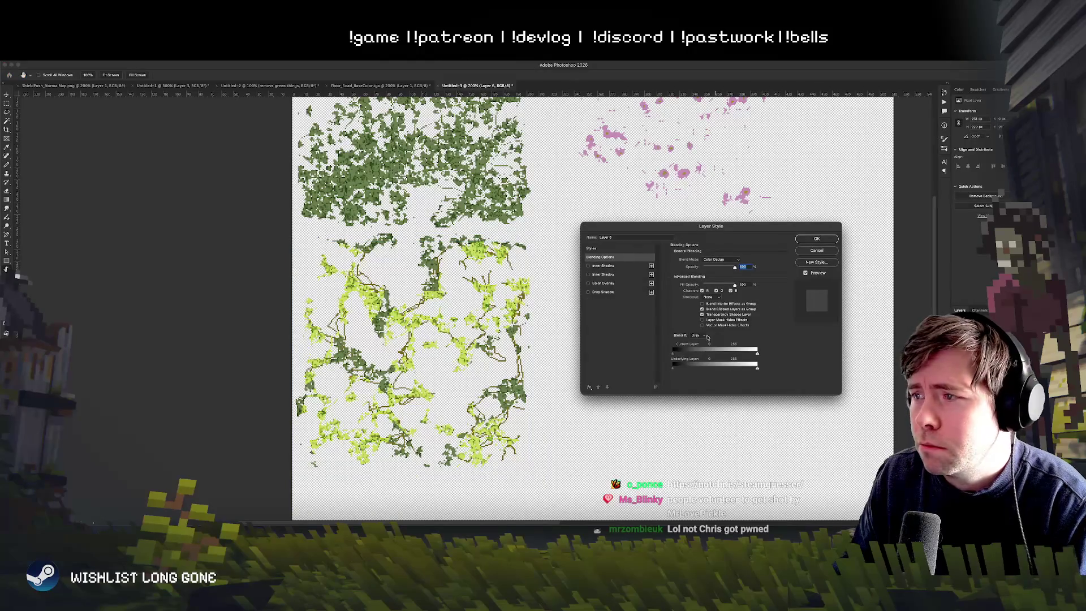
{"action": "mouse_move", "coordinate": [682, 368]}
{"action": "left_mouse_down"}
{"action": "mouse_move", "coordinate": [716, 369]}
{"action": "mouse_move", "coordinate": [697, 371]}
{"action": "left_mouse_up"}
{"action": "left_click", "coordinate": [816, 240]}
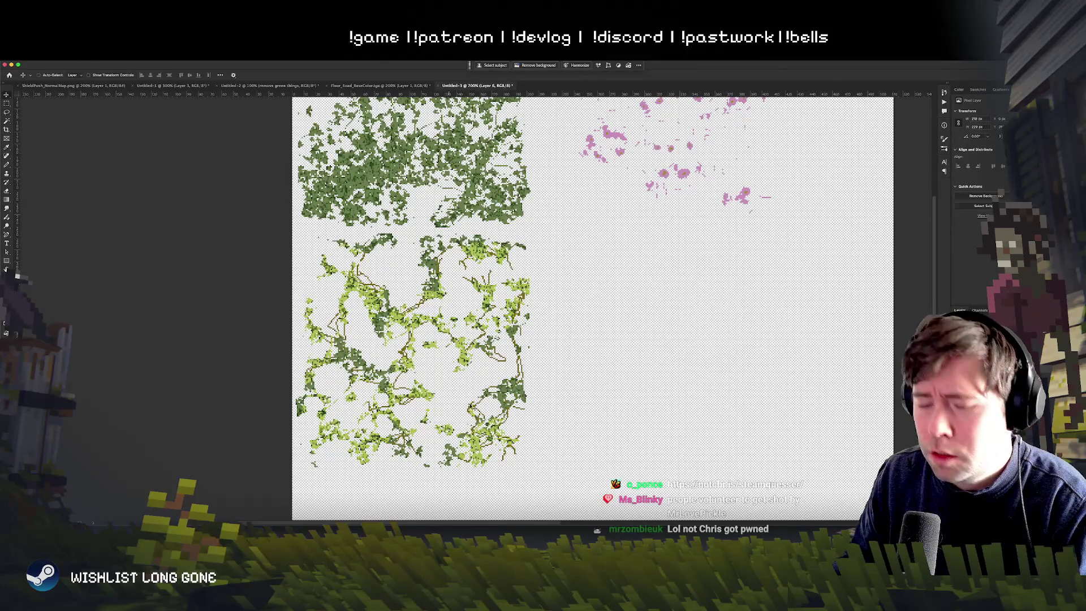
Step through the sheet's layers to the pink blossom layer and open Export As with PNG
{"action": "scroll", "coordinate": [837, 434], "scroll_direction": "left", "scroll_amount": 3}
{"action": "left_click", "coordinate": [429, 340]}
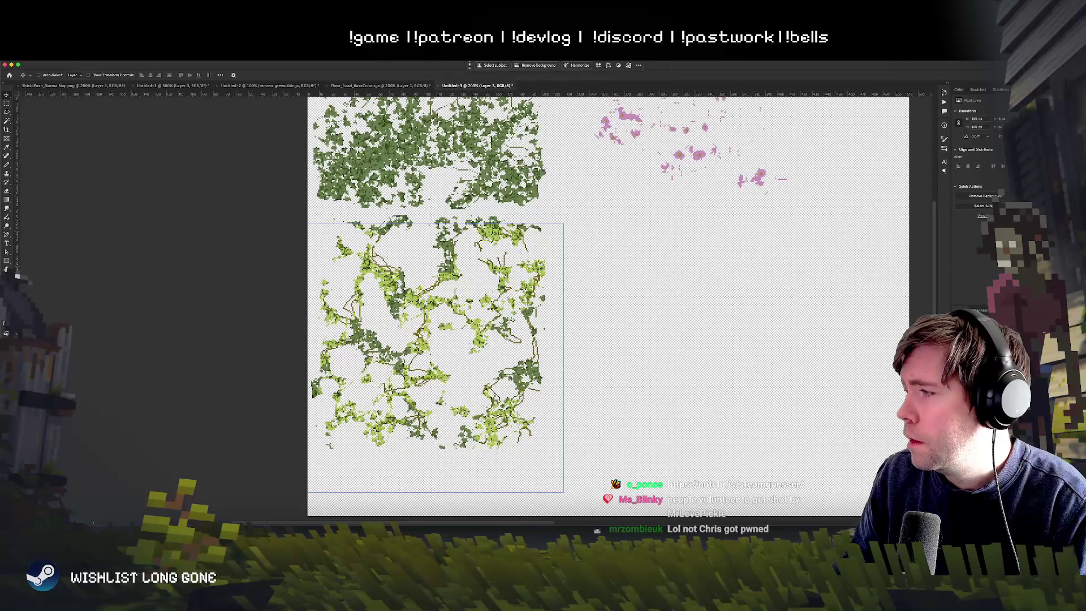
{"action": "key", "text": "alt+bracketright"}
{"action": "key", "text": "alt+bracketright"}
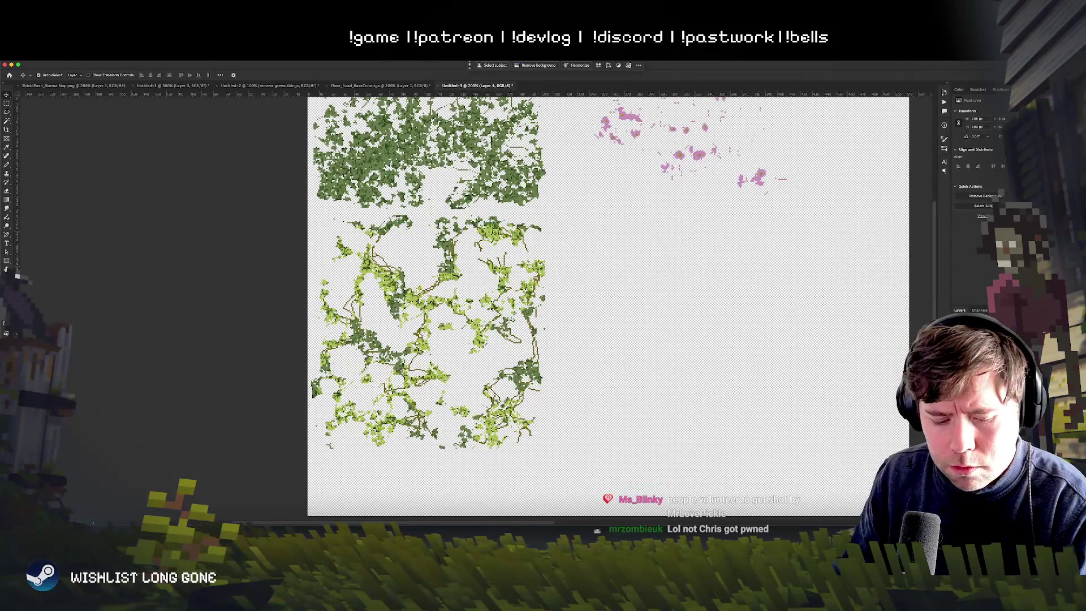
{"action": "key", "text": "alt+bracketleft"}
{"action": "key", "text": "ctrl+alt+shift+w"}
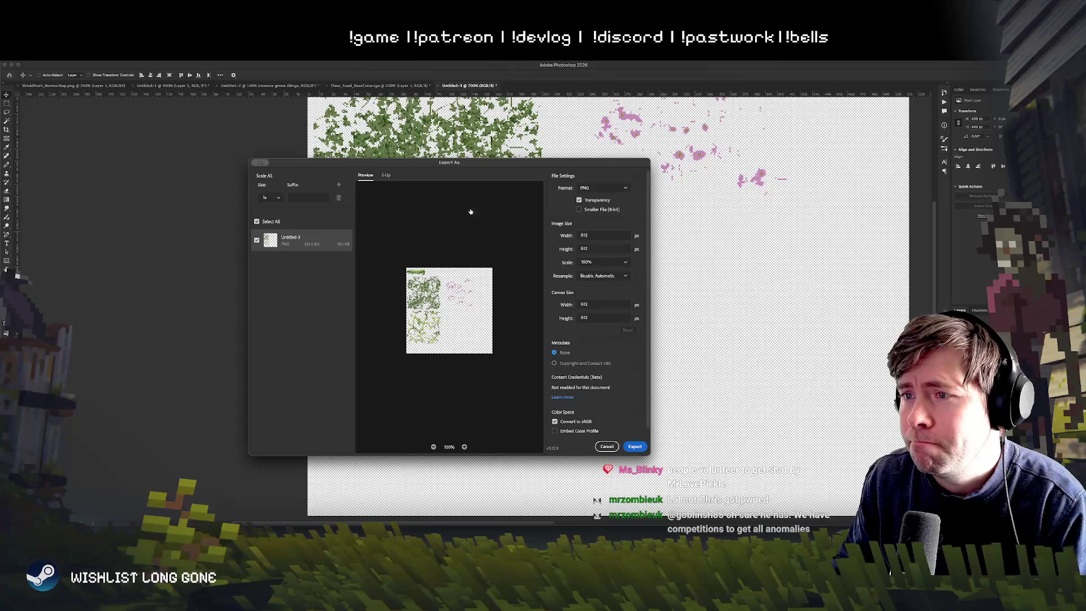
Export the sheet over the existing spt_vineExtras.png and return to Unity
{"action": "key", "text": "Return"}
{"action": "left_click", "coordinate": [610, 293]}
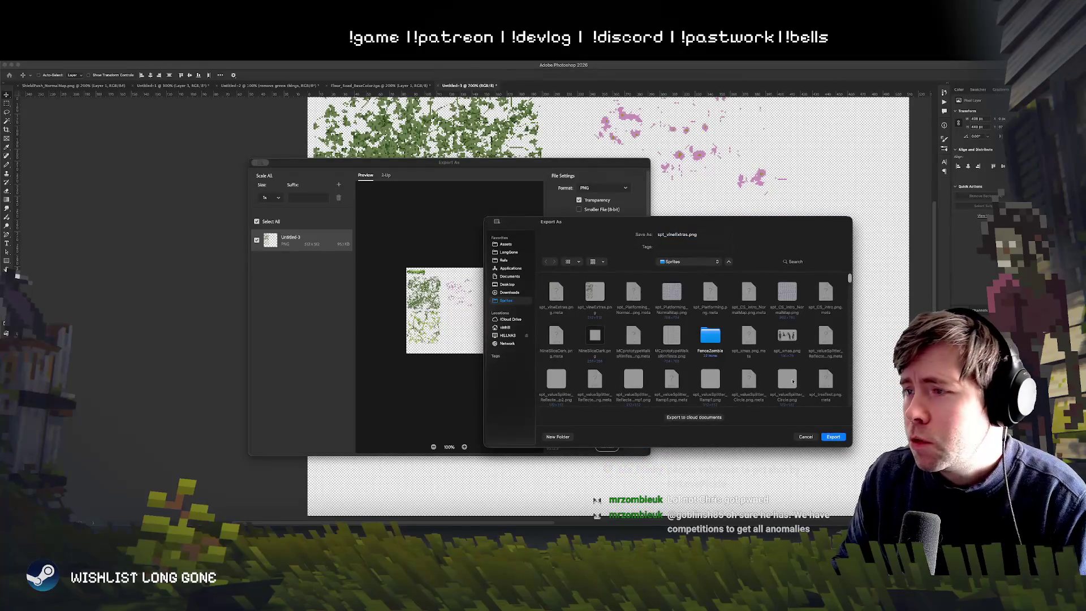
{"action": "left_click", "coordinate": [843, 439]}
{"action": "left_click", "coordinate": [695, 369]}
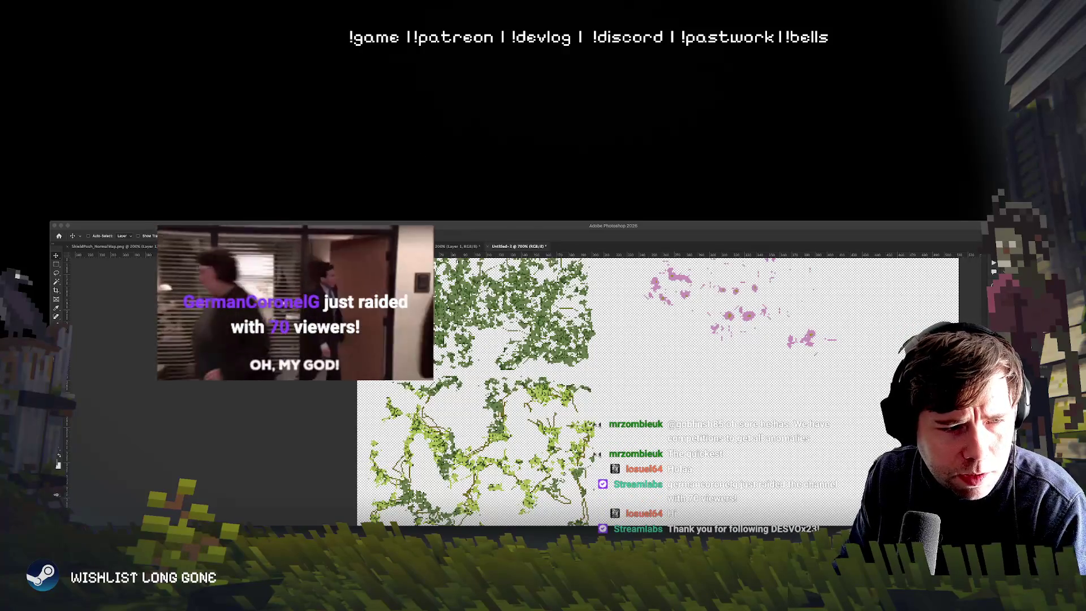
{"action": "key", "text": "super+Tab"}
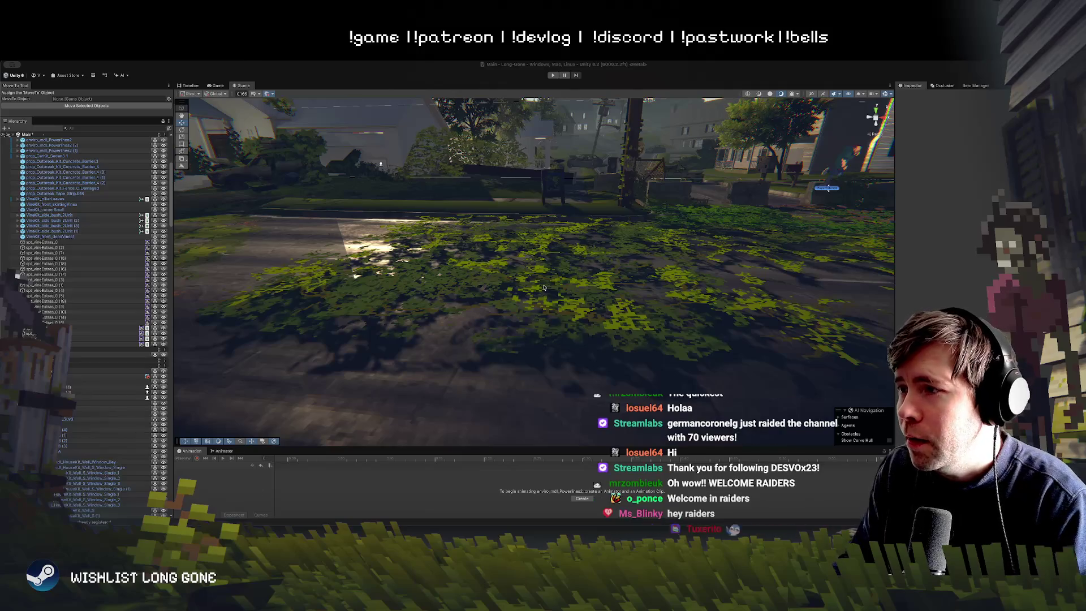
Fly the Scene view forward across the lawn toward the houses and low wall
{"action": "left_click_drag", "start_coordinate": [536, 317], "coordinate": [547, 289]}
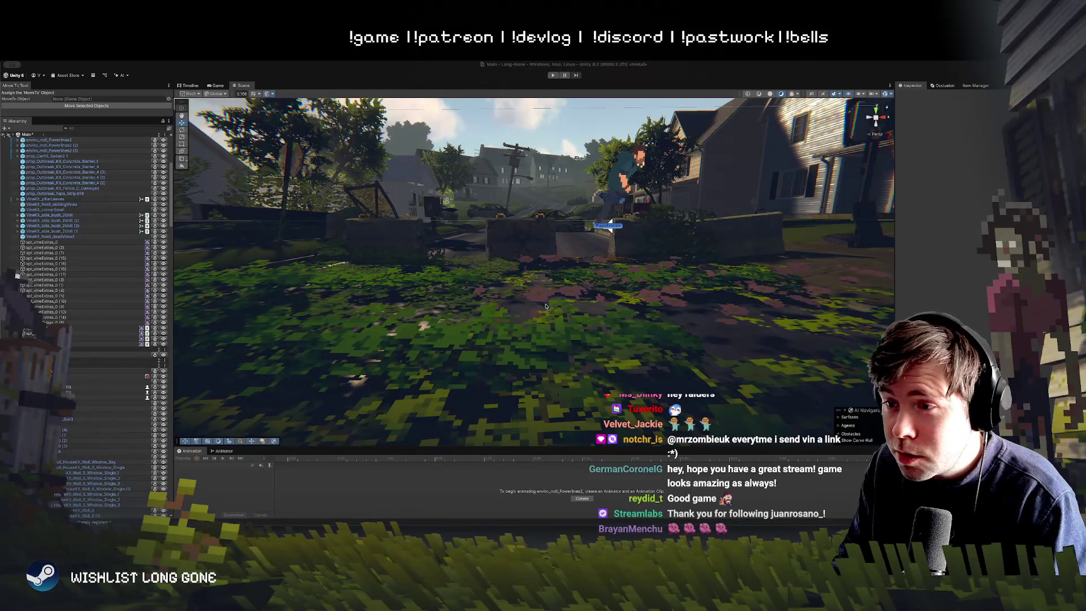
Orbit the view around the overgrown lawn and swing it left along the roadside
{"action": "key", "text": "space"}
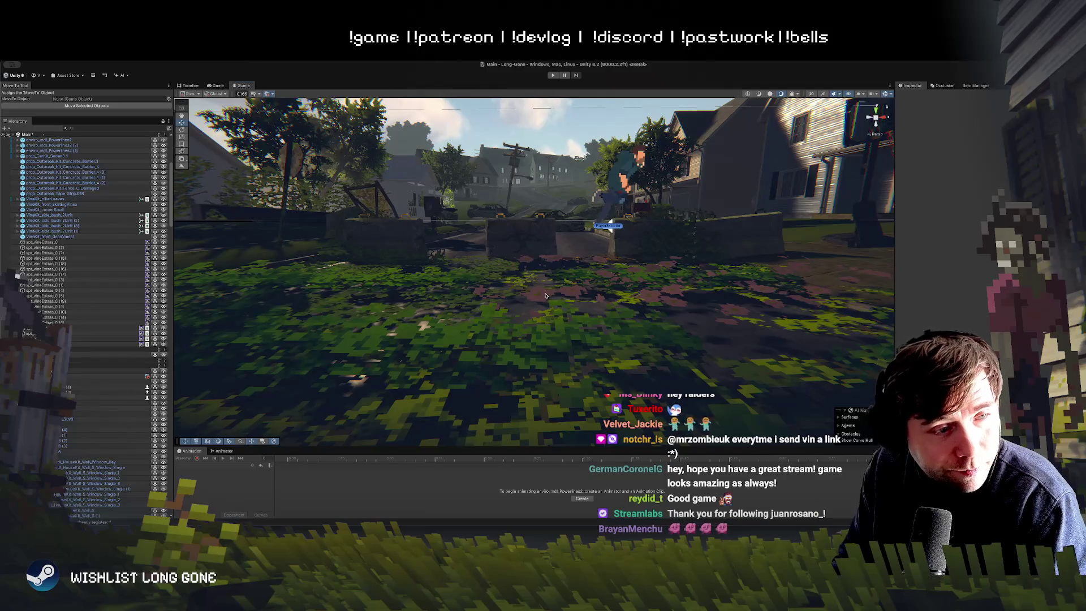
{"action": "mouse_move", "coordinate": [546, 294]}
{"action": "left_mouse_down"}
{"action": "mouse_move", "coordinate": [577, 284]}
{"action": "mouse_move", "coordinate": [561, 285]}
{"action": "left_mouse_up"}
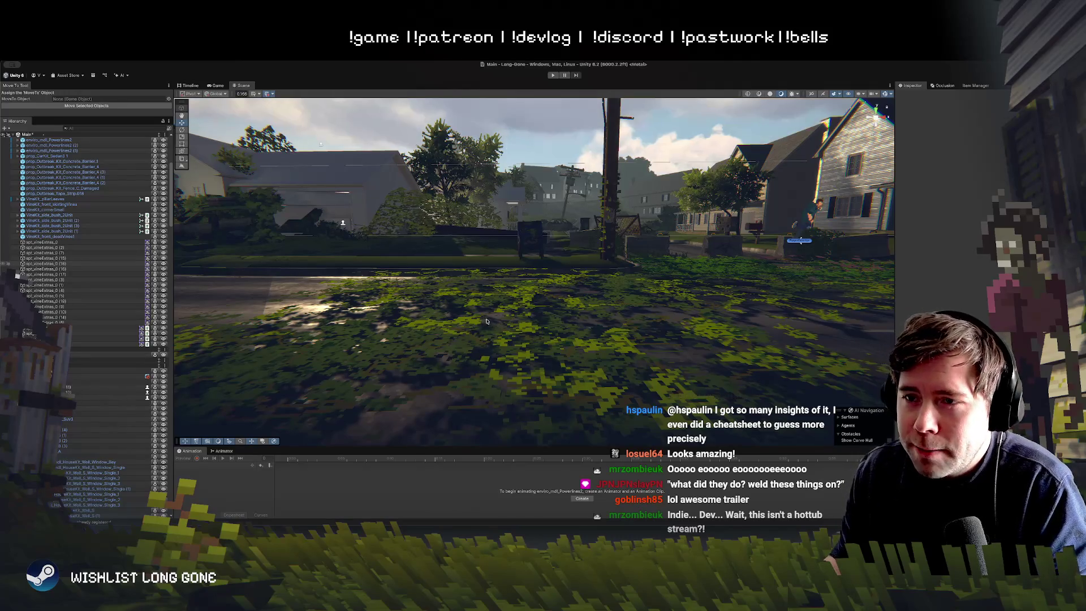
{"action": "mouse_move", "coordinate": [480, 330]}
{"action": "left_mouse_down"}
{"action": "mouse_move", "coordinate": [464, 344]}
{"action": "mouse_move", "coordinate": [473, 334]}
{"action": "left_mouse_up"}
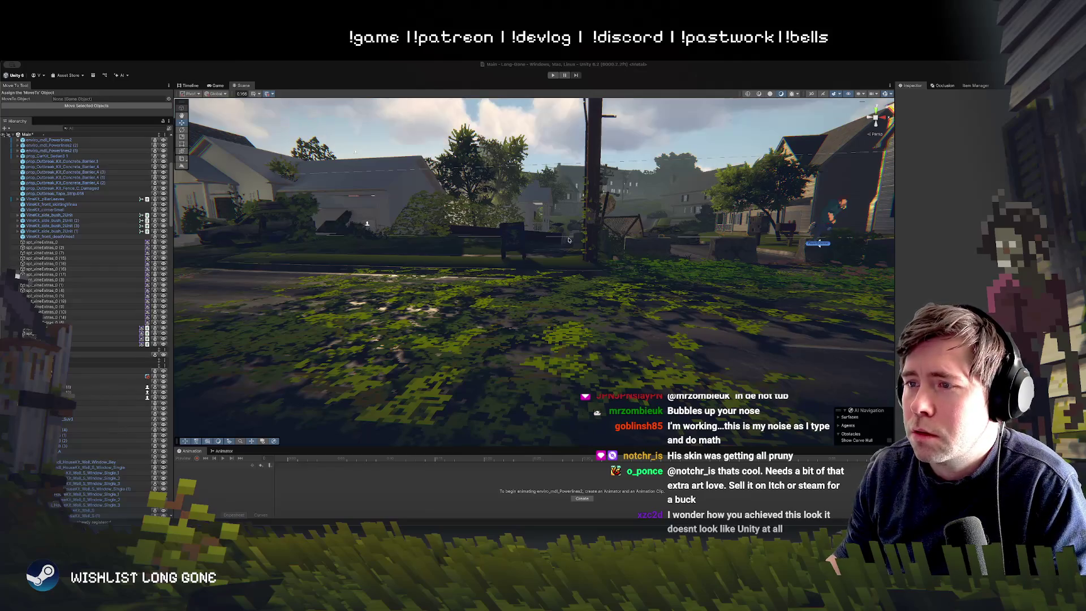
{"action": "left_click", "coordinate": [451, 300]}
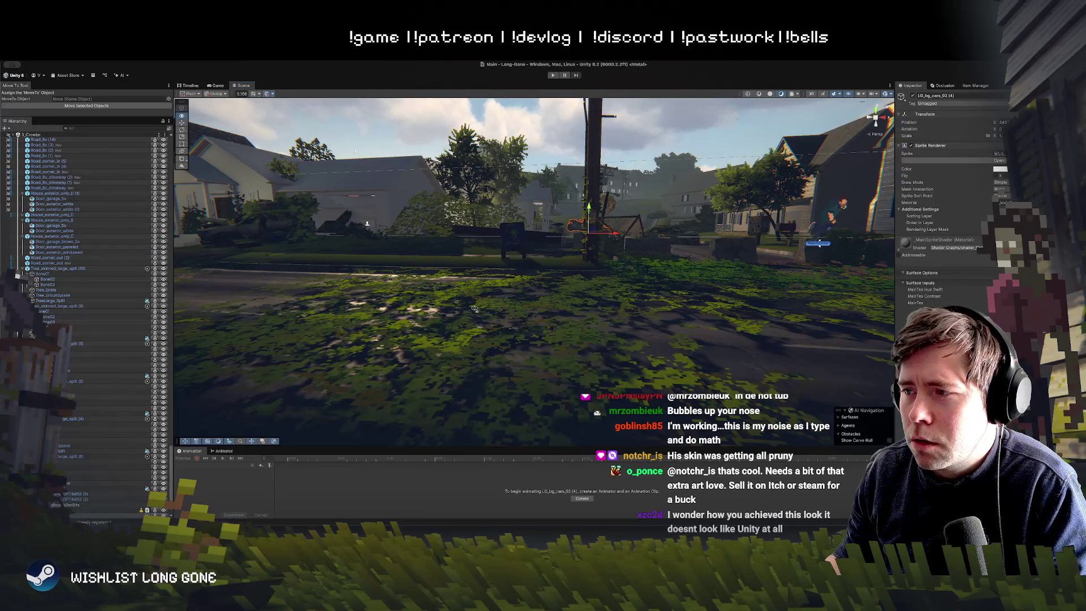
{"action": "left_click_drag", "start_coordinate": [474, 309], "coordinate": [484, 324]}
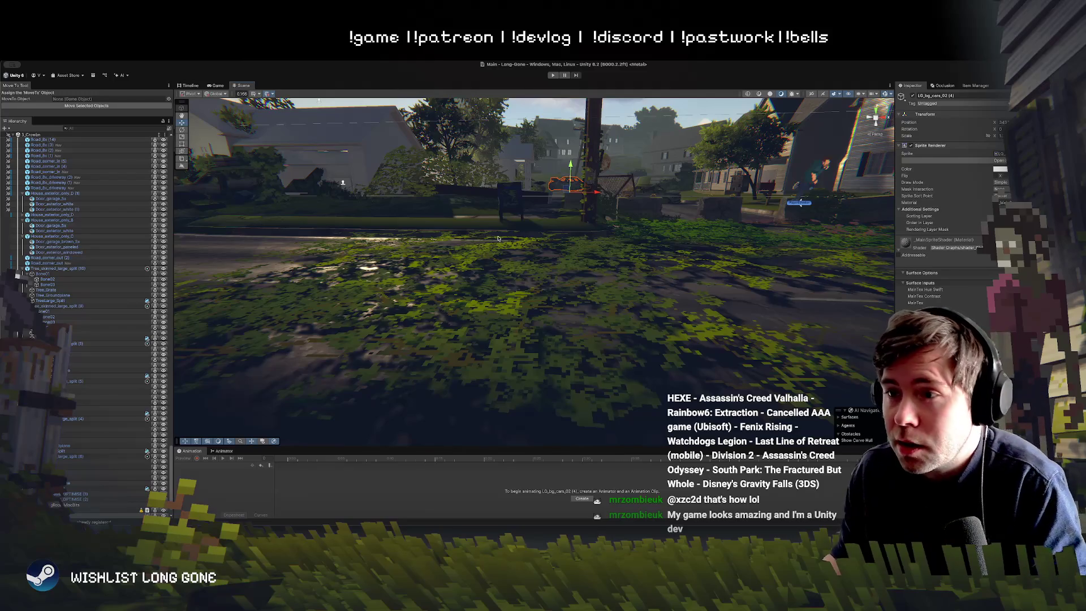
{"action": "left_click_drag", "start_coordinate": [481, 260], "coordinate": [497, 257]}
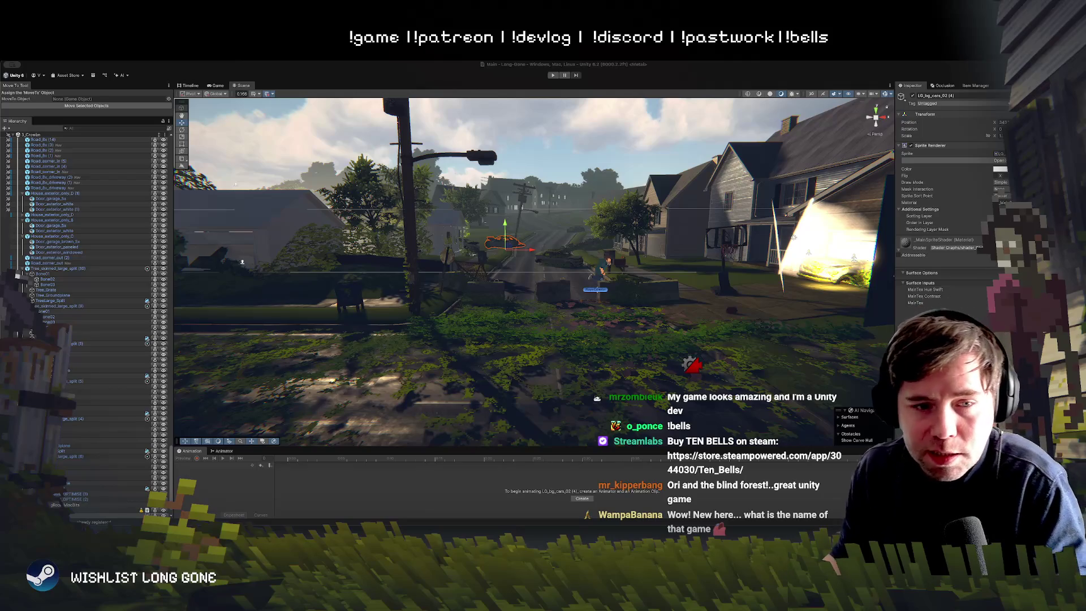
Tilt the view down toward the near lawn and select the vine decal covering it
{"action": "mouse_move", "coordinate": [545, 309]}
{"action": "left_mouse_down"}
{"action": "mouse_move", "coordinate": [546, 321]}
{"action": "mouse_move", "coordinate": [548, 283]}
{"action": "mouse_move", "coordinate": [565, 313]}
{"action": "mouse_move", "coordinate": [574, 297]}
{"action": "mouse_move", "coordinate": [560, 312]}
{"action": "mouse_move", "coordinate": [562, 334]}
{"action": "left_mouse_up"}
{"action": "left_click", "coordinate": [484, 323]}
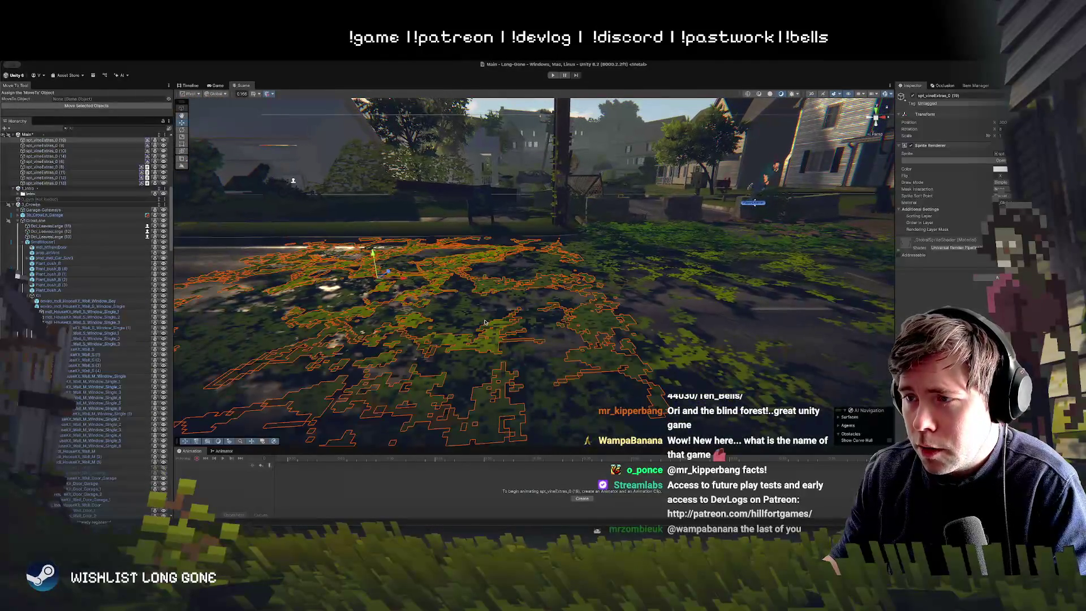
Nudge the lawn vine decal slightly up on Y, then select another vine and reframe the view
{"action": "left_click_drag", "start_coordinate": [373, 250], "coordinate": [374, 244]}
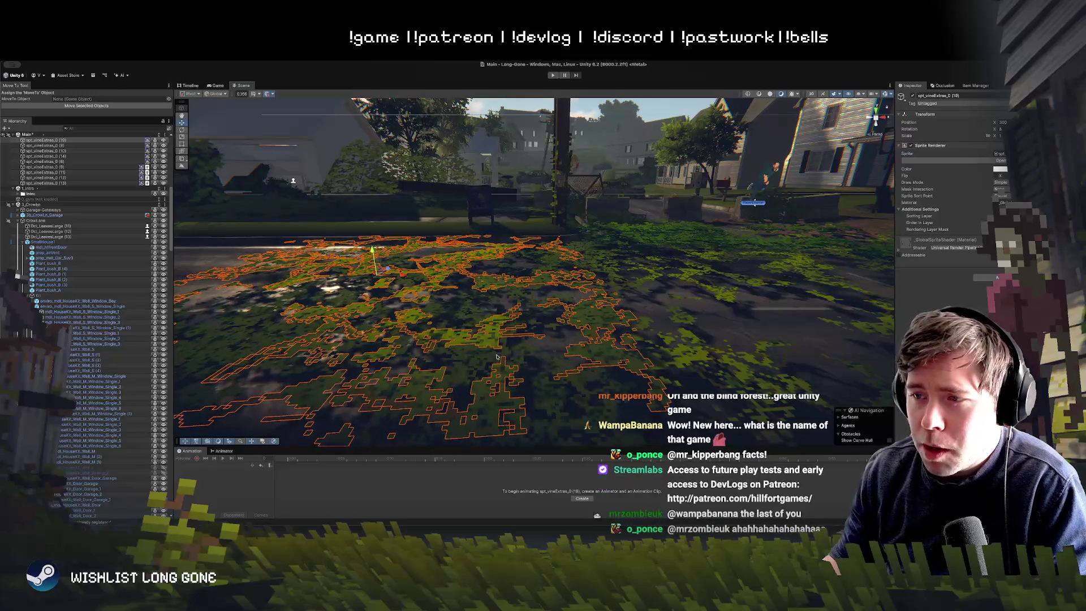
{"action": "left_click", "coordinate": [416, 297]}
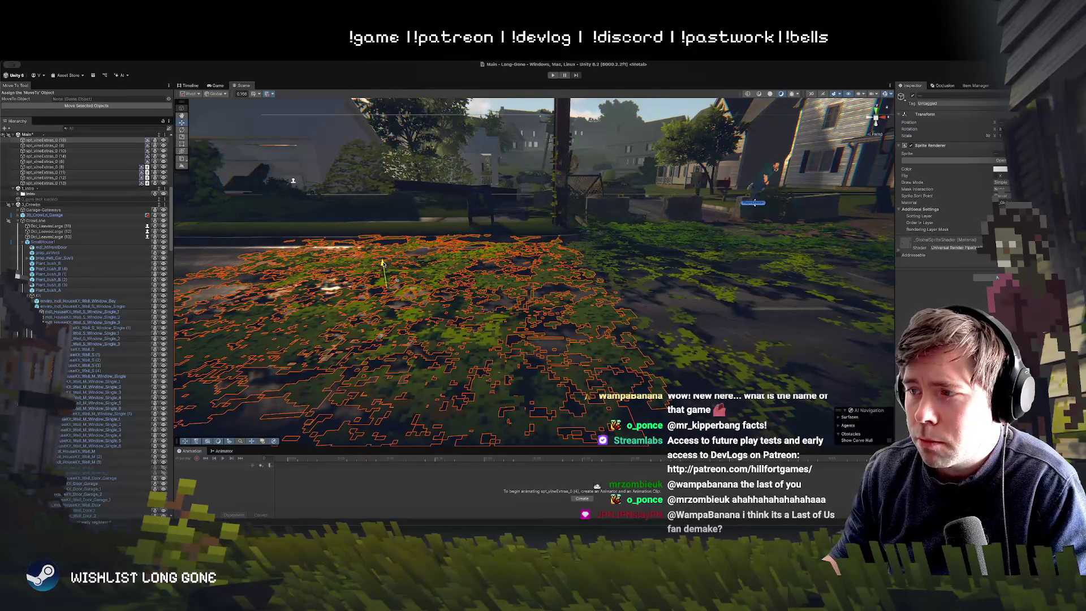
{"action": "scroll", "coordinate": [603, 271], "scroll_direction": "down", "scroll_amount": 10}
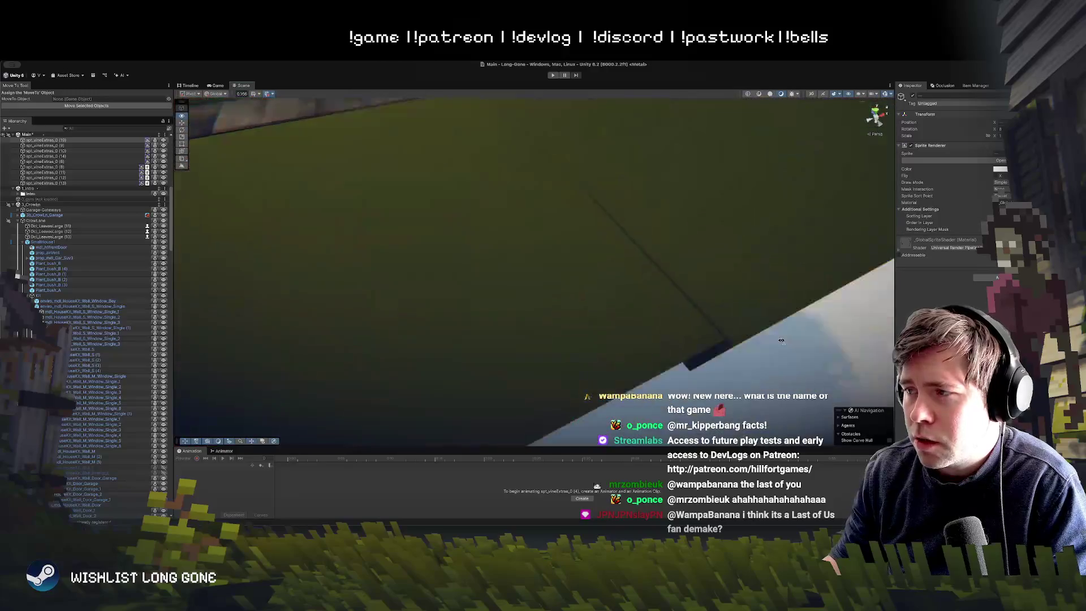
{"action": "scroll", "coordinate": [739, 311], "scroll_direction": "up", "scroll_amount": 15}
{"action": "scroll", "coordinate": [739, 311], "scroll_direction": "down", "scroll_amount": 4}
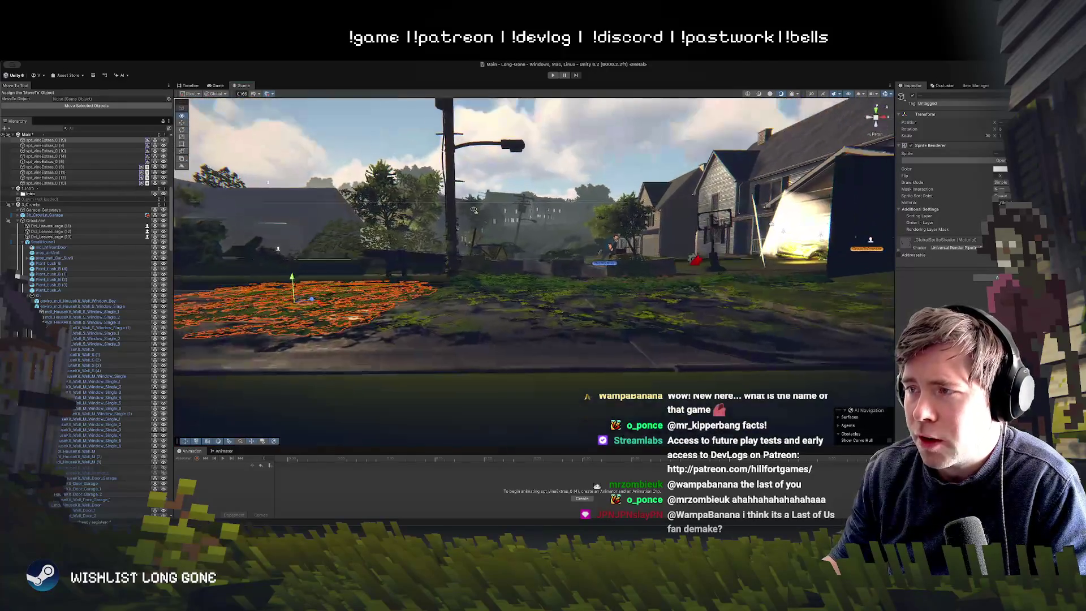
{"action": "scroll", "coordinate": [534, 272], "scroll_direction": "down", "scroll_amount": 3}
{"action": "scroll", "coordinate": [475, 203], "scroll_direction": "up", "scroll_amount": 5}
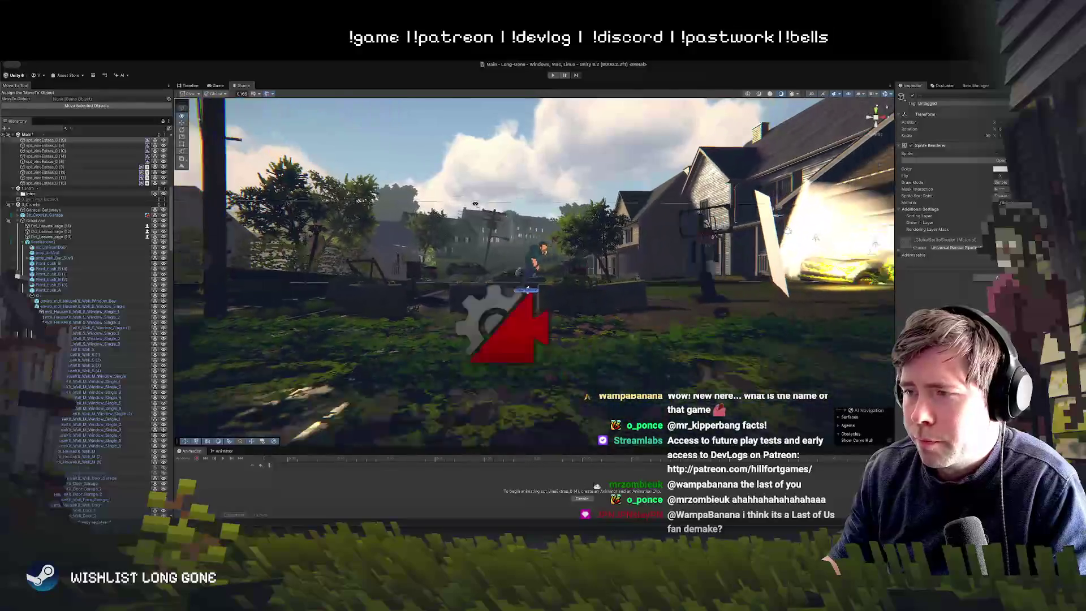
{"action": "scroll", "coordinate": [478, 208], "scroll_direction": "down", "scroll_amount": 5}
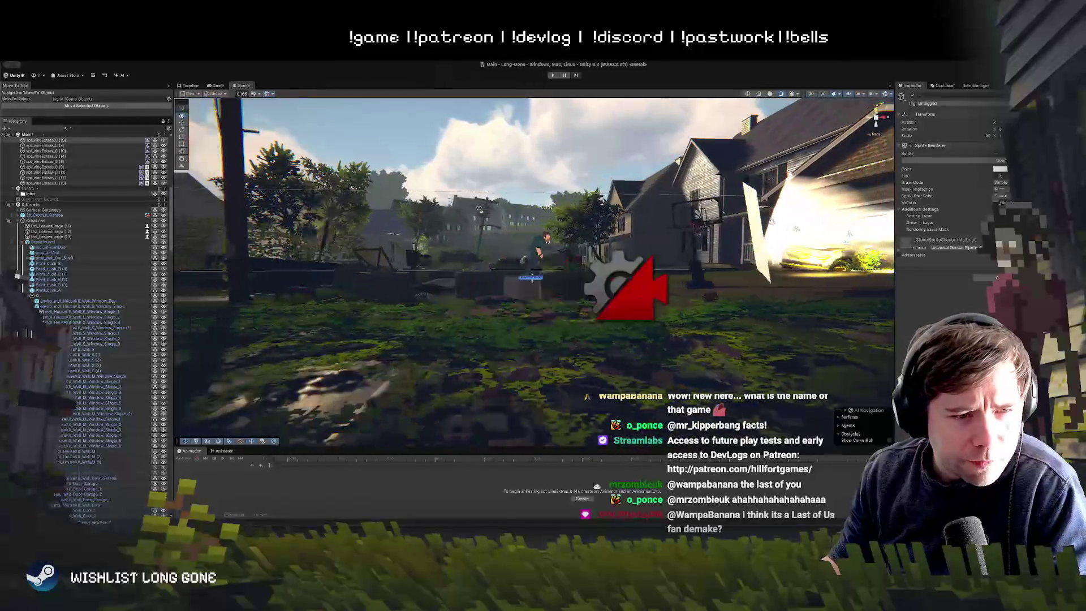
{"action": "scroll", "coordinate": [479, 208], "scroll_direction": "up", "scroll_amount": 4}
{"action": "scroll", "coordinate": [479, 209], "scroll_direction": "up", "scroll_amount": 3}
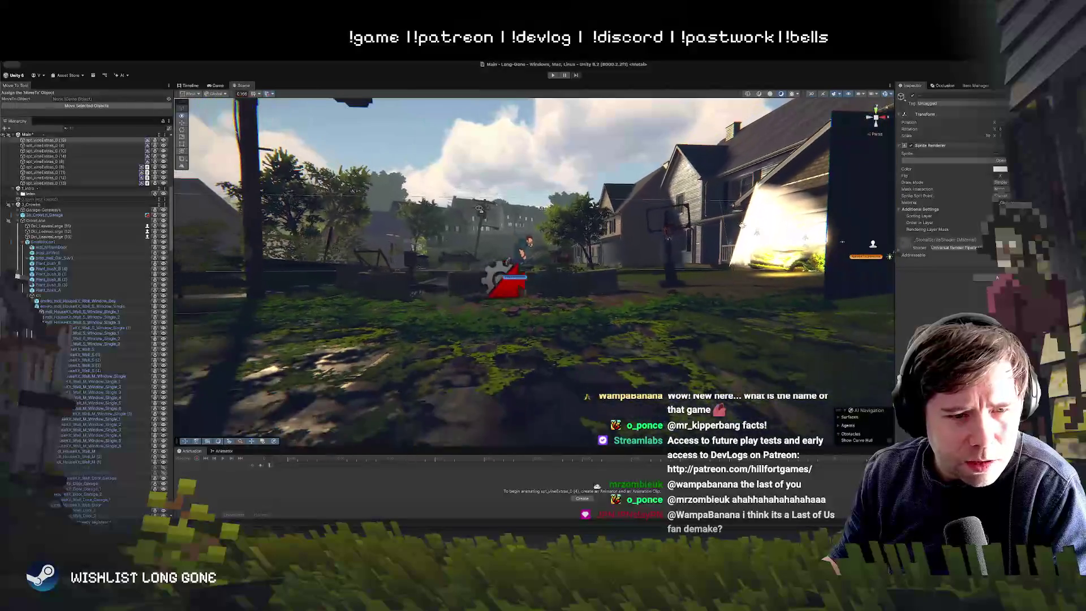
{"action": "scroll", "coordinate": [83, 272], "scroll_direction": "up", "scroll_amount": 10}
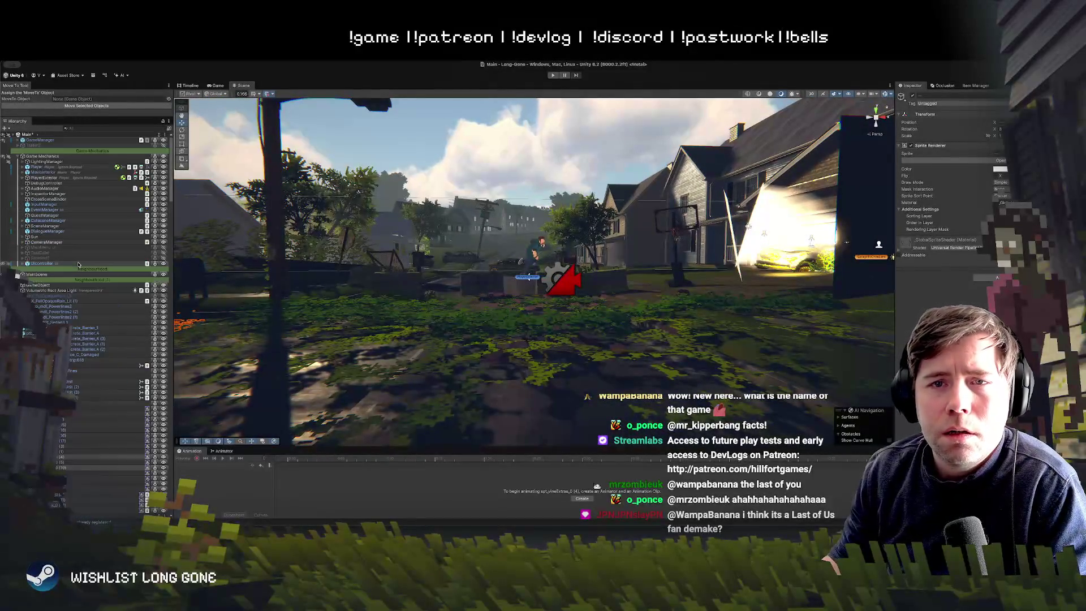
{"action": "left_click", "coordinate": [56, 162]}
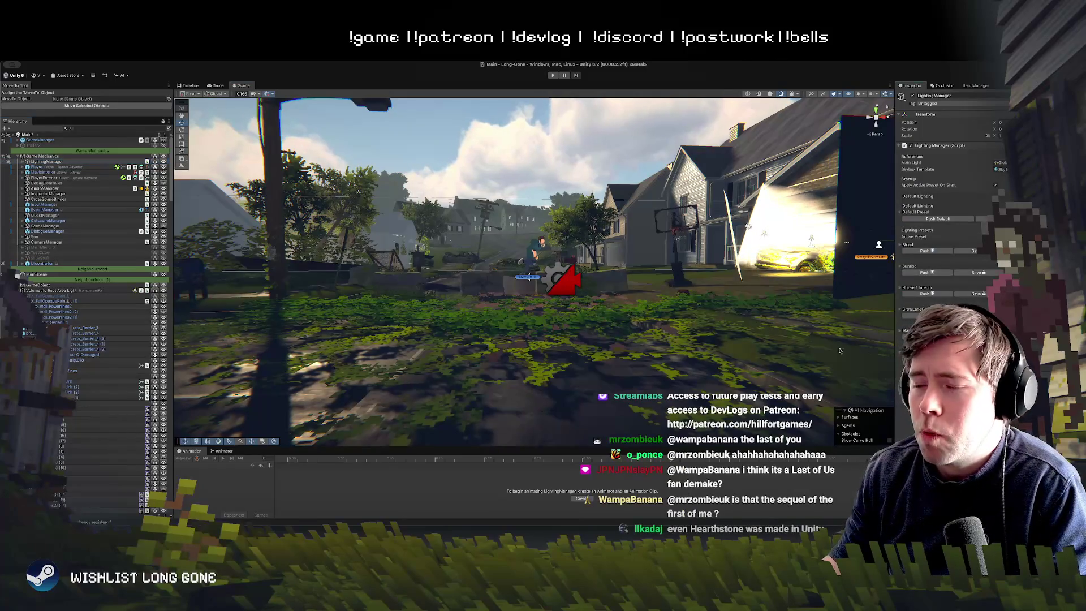
{"action": "scroll", "coordinate": [588, 326], "scroll_direction": "up", "scroll_amount": 3}
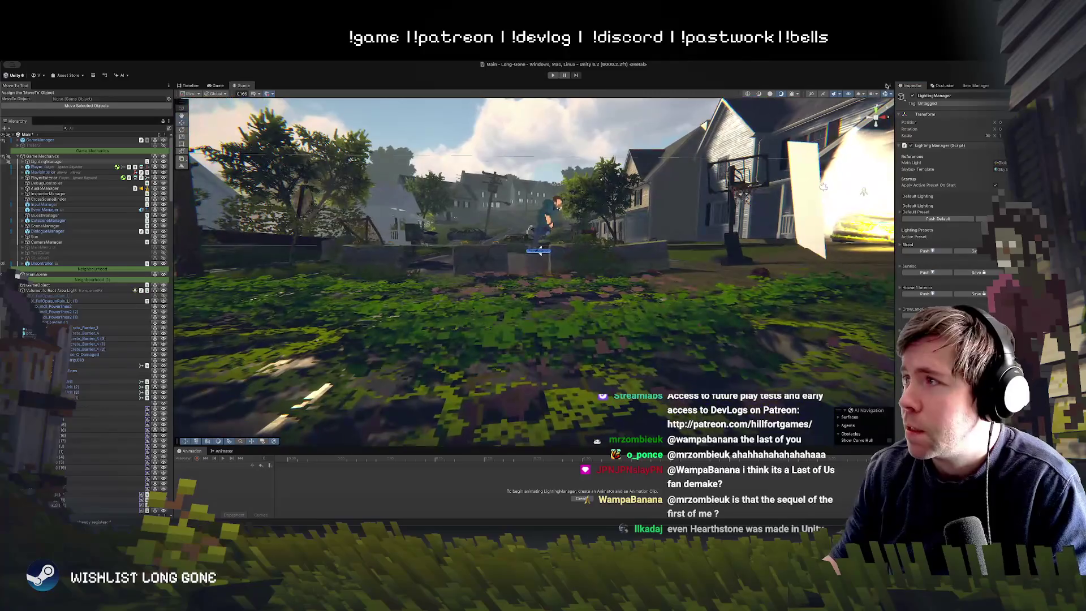
{"action": "scroll", "coordinate": [683, 275], "scroll_direction": "down", "scroll_amount": 2}
{"action": "scroll", "coordinate": [685, 270], "scroll_direction": "up", "scroll_amount": 2}
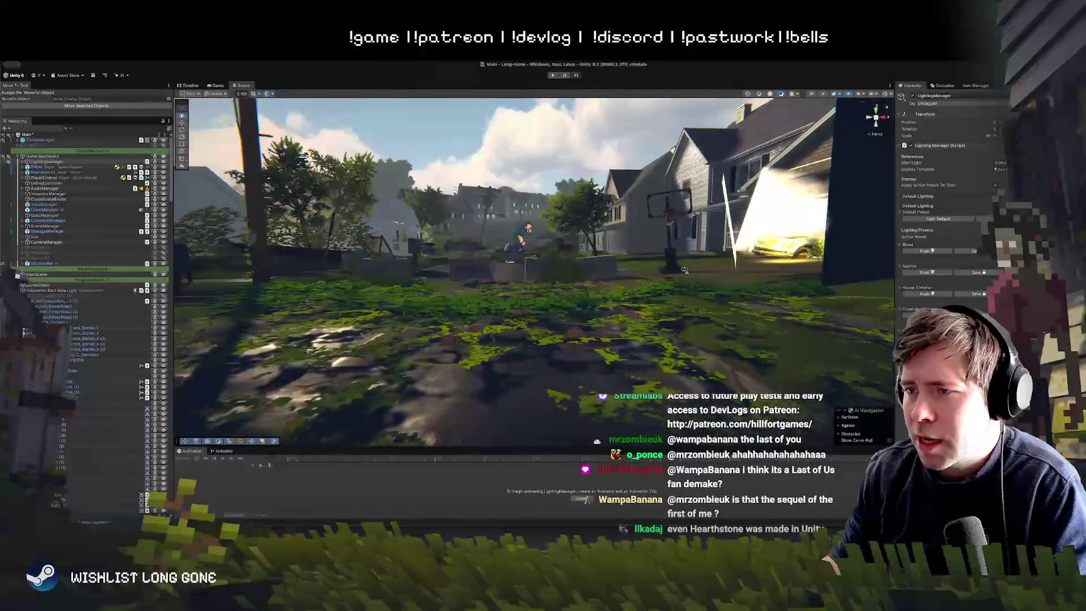
{"action": "key", "text": "a"}
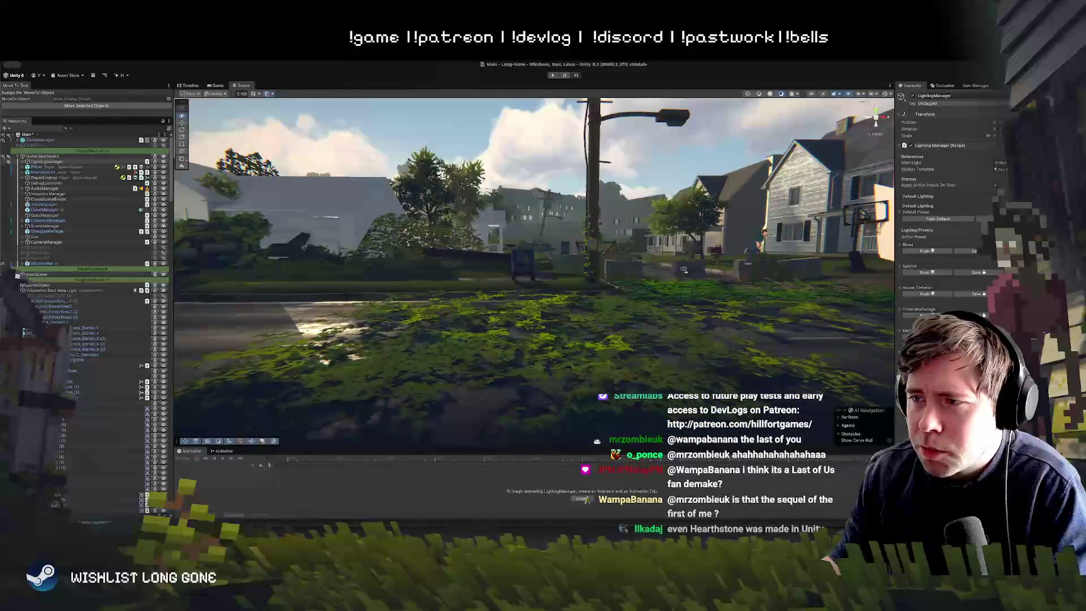
{"action": "key", "text": "d"}
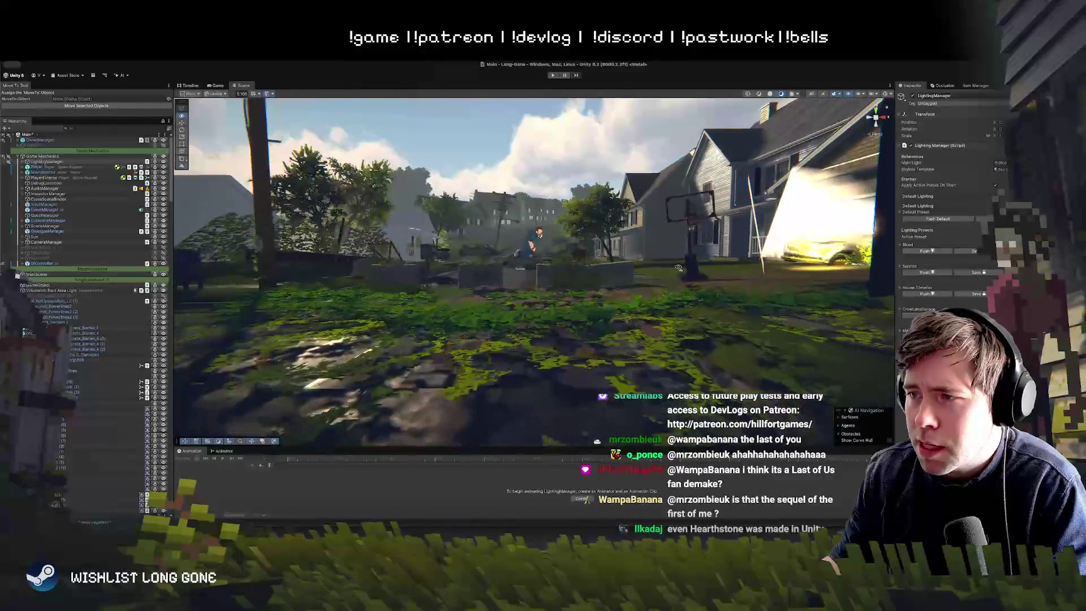
{"action": "key", "text": "w"}
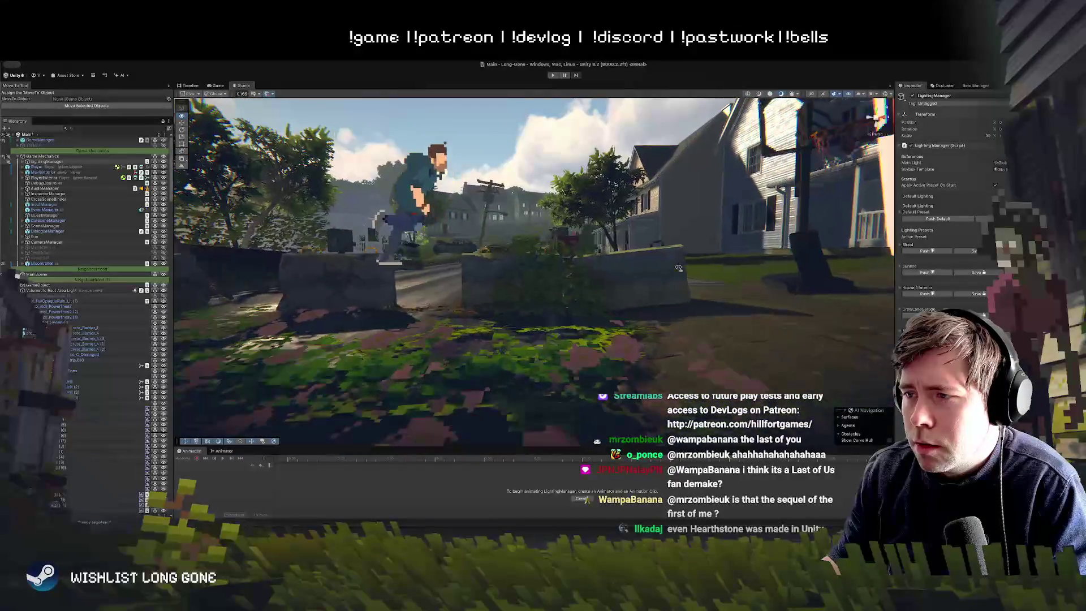
{"action": "key", "text": "s"}
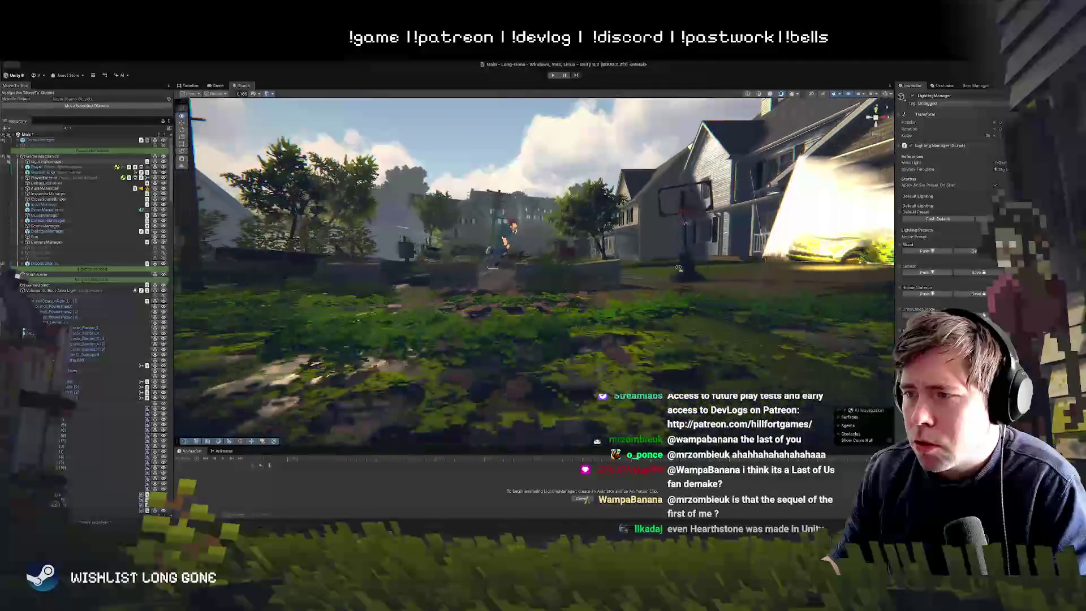
{"action": "key", "text": "a"}
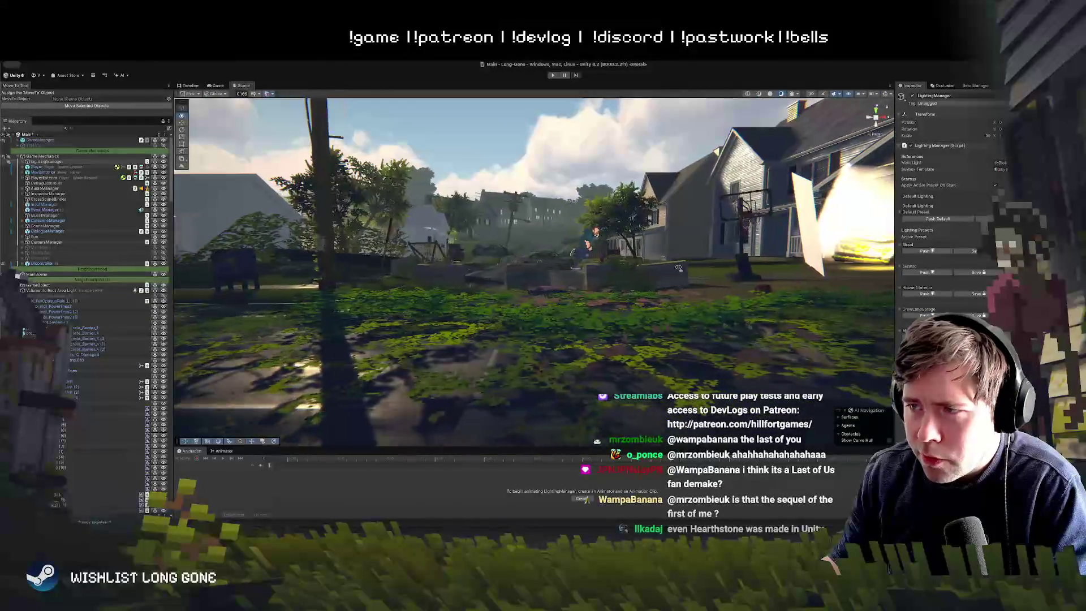
{"action": "left_click_drag", "start_coordinate": [678, 268], "coordinate": [541, 295]}
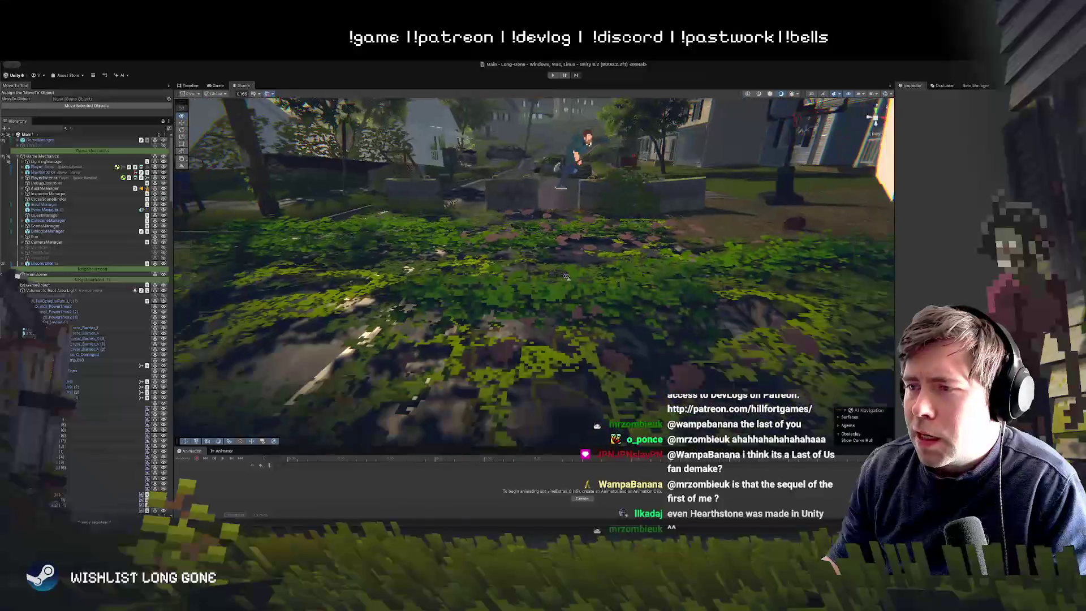
{"action": "left_click", "coordinate": [542, 295]}
{"action": "key", "text": "f"}
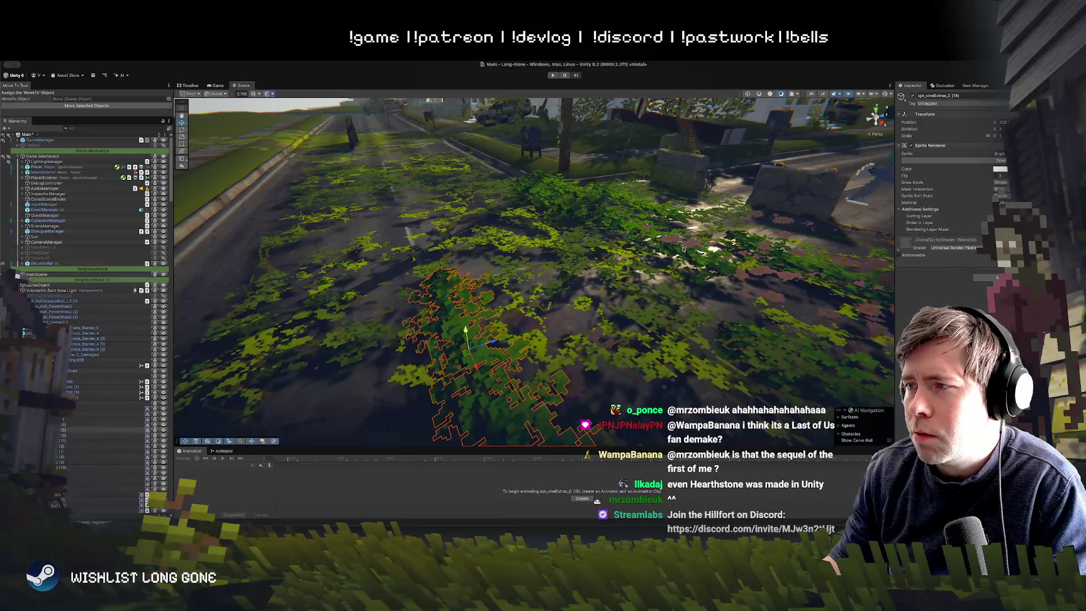
Move a road vine decal down and left, then orbit to a street-level angle
{"action": "left_click", "coordinate": [616, 242]}
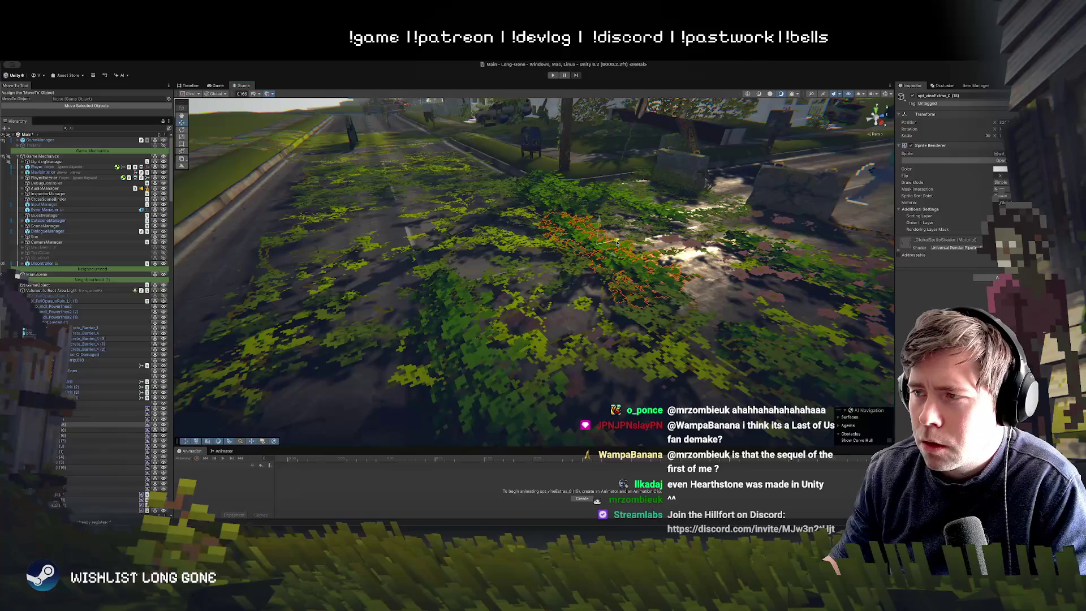
{"action": "scroll", "coordinate": [664, 247], "scroll_direction": "down", "scroll_amount": 5}
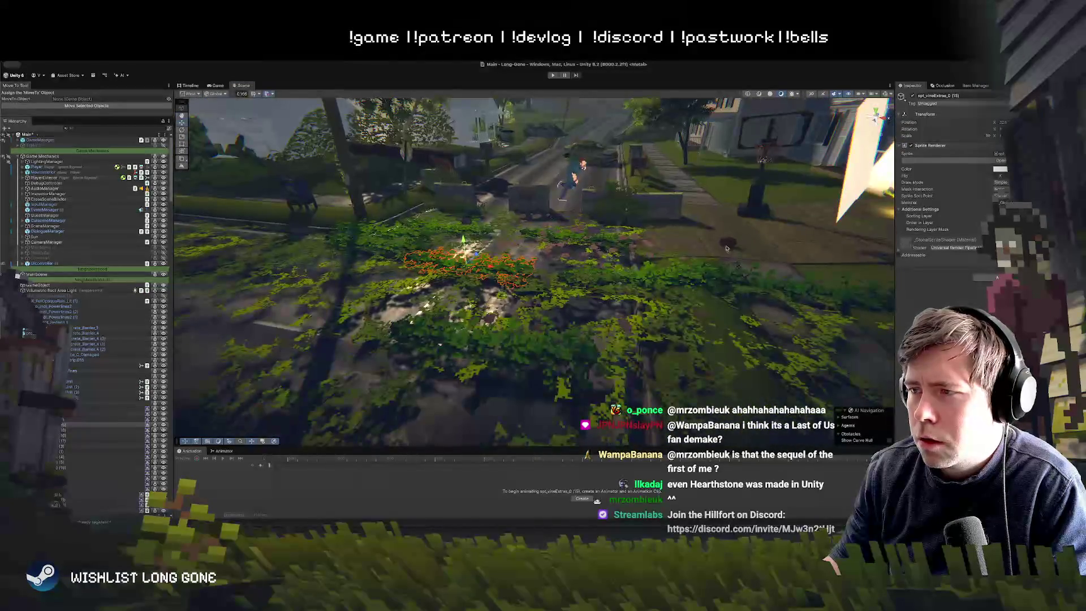
{"action": "mouse_move", "coordinate": [465, 271]}
{"action": "left_mouse_down"}
{"action": "mouse_move", "coordinate": [461, 278]}
{"action": "mouse_move", "coordinate": [548, 306]}
{"action": "mouse_move", "coordinate": [544, 315]}
{"action": "left_mouse_up"}
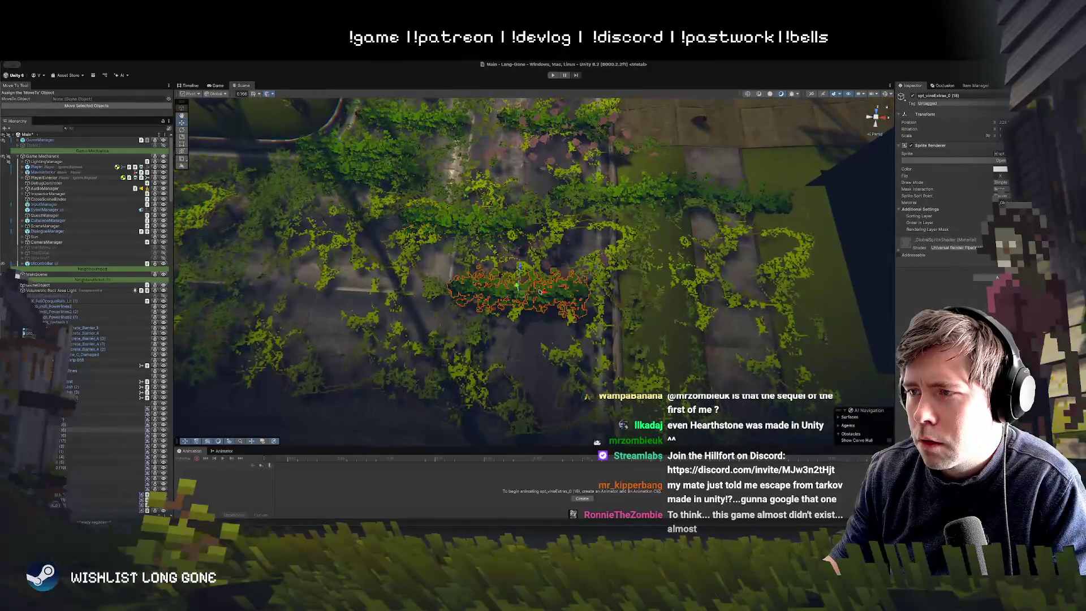
{"action": "left_click", "coordinate": [517, 286]}
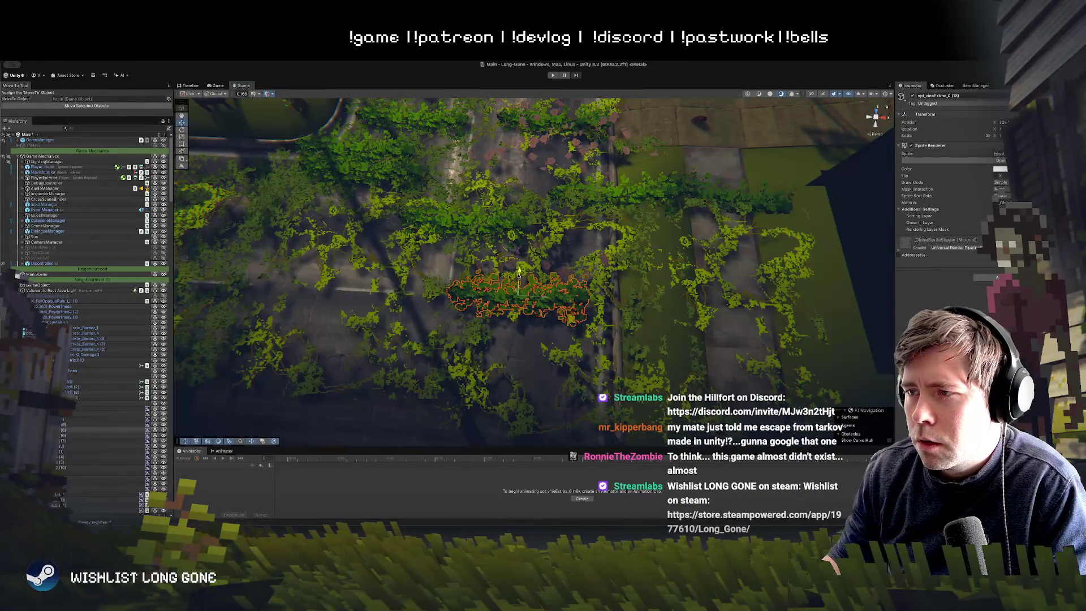
{"action": "mouse_move", "coordinate": [521, 266]}
{"action": "left_mouse_down"}
{"action": "mouse_move", "coordinate": [561, 278]}
{"action": "mouse_move", "coordinate": [573, 184]}
{"action": "mouse_move", "coordinate": [557, 368]}
{"action": "mouse_move", "coordinate": [561, 200]}
{"action": "left_mouse_up"}
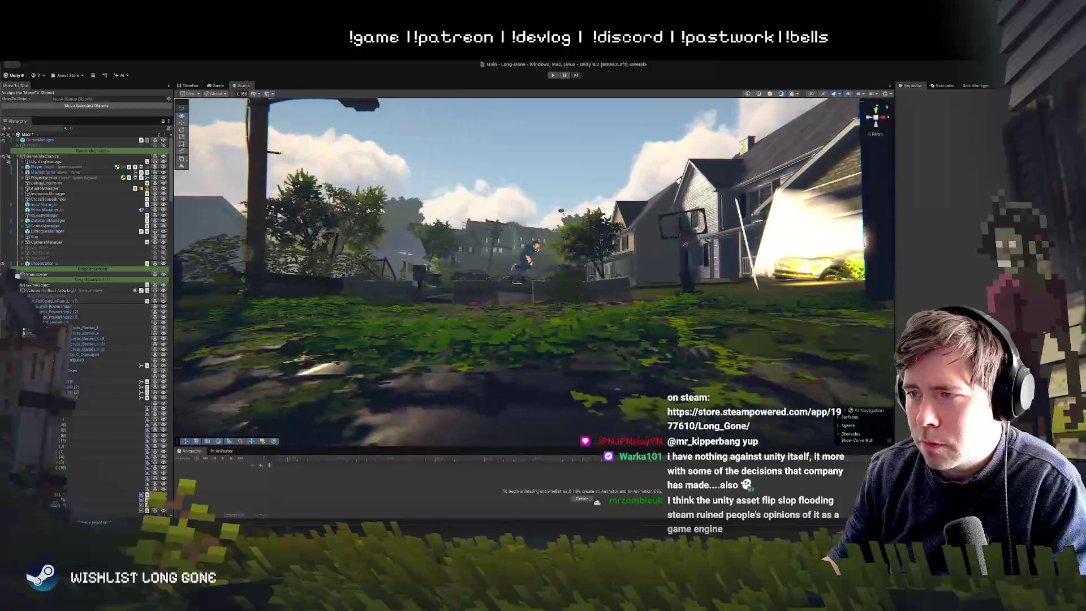
{"action": "key", "text": "a"}
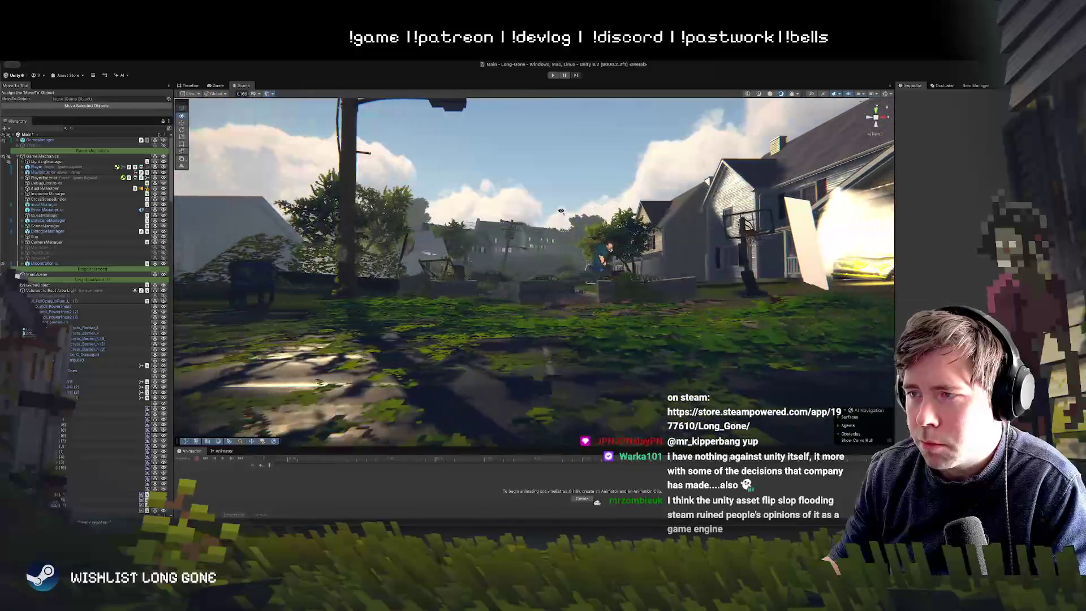
{"action": "key", "text": "w"}
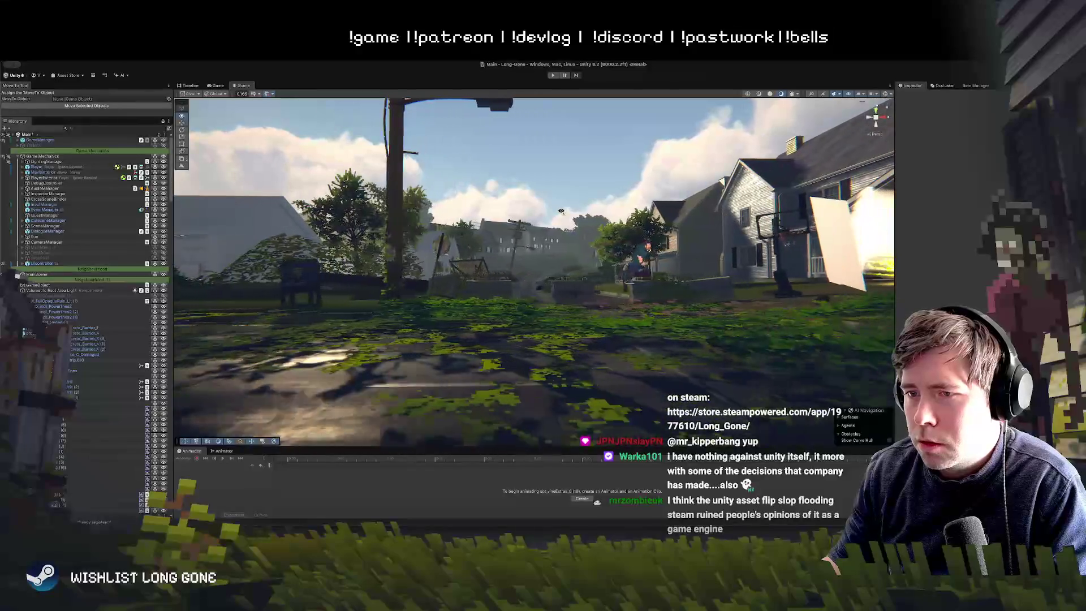
{"action": "mouse_move", "coordinate": [566, 244]}
{"action": "left_mouse_down"}
{"action": "mouse_move", "coordinate": [489, 290]}
{"action": "mouse_move", "coordinate": [505, 317]}
{"action": "mouse_move", "coordinate": [523, 293]}
{"action": "left_mouse_up"}
{"action": "left_click", "coordinate": [522, 294]}
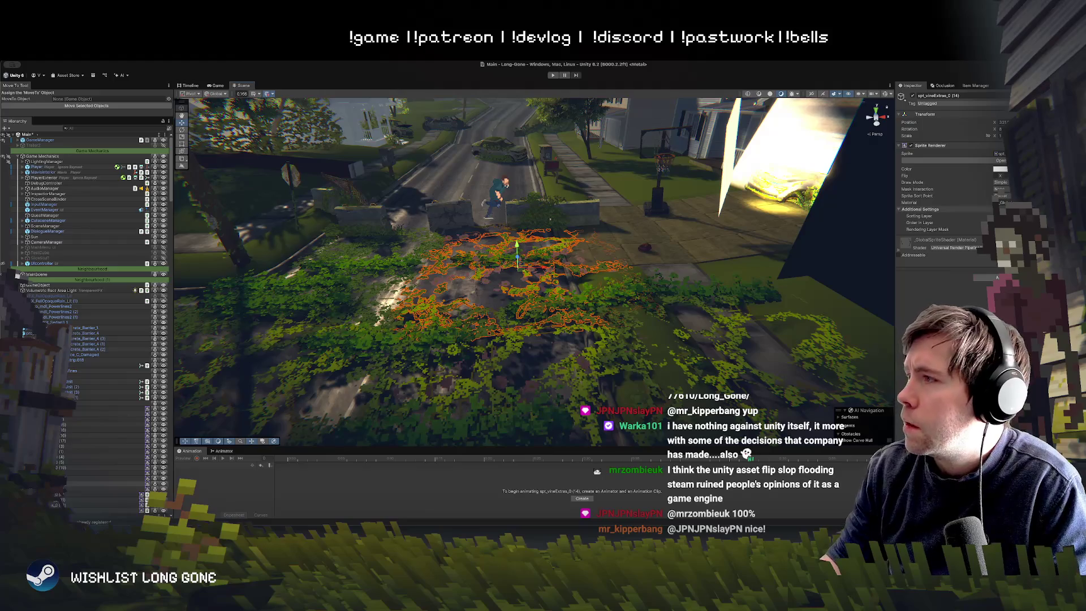
Swap the lawn vine decal to the large ivy sprite, then tilt the view and deselect it
{"action": "key", "text": "ctrl+z"}
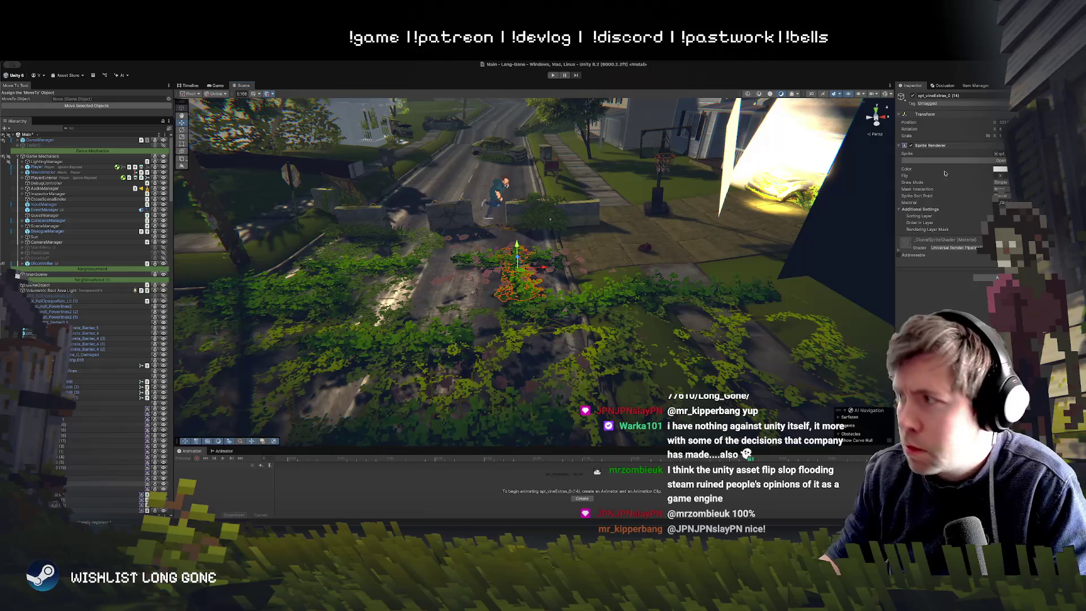
{"action": "key", "text": "ctrl+shift+z"}
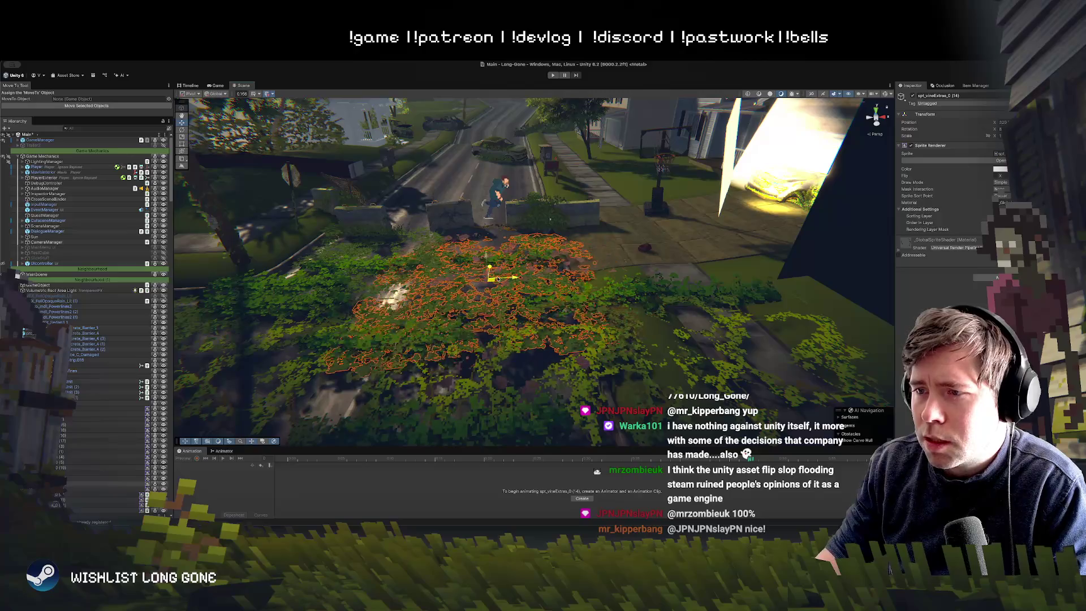
{"action": "mouse_move", "coordinate": [512, 277]}
{"action": "left_mouse_down"}
{"action": "mouse_move", "coordinate": [524, 177]}
{"action": "mouse_move", "coordinate": [526, 272]}
{"action": "mouse_move", "coordinate": [527, 239]}
{"action": "mouse_move", "coordinate": [510, 335]}
{"action": "mouse_move", "coordinate": [520, 188]}
{"action": "mouse_move", "coordinate": [495, 293]}
{"action": "mouse_move", "coordinate": [493, 261]}
{"action": "left_mouse_up"}
{"action": "left_click", "coordinate": [520, 245]}
{"action": "left_click", "coordinate": [512, 226]}
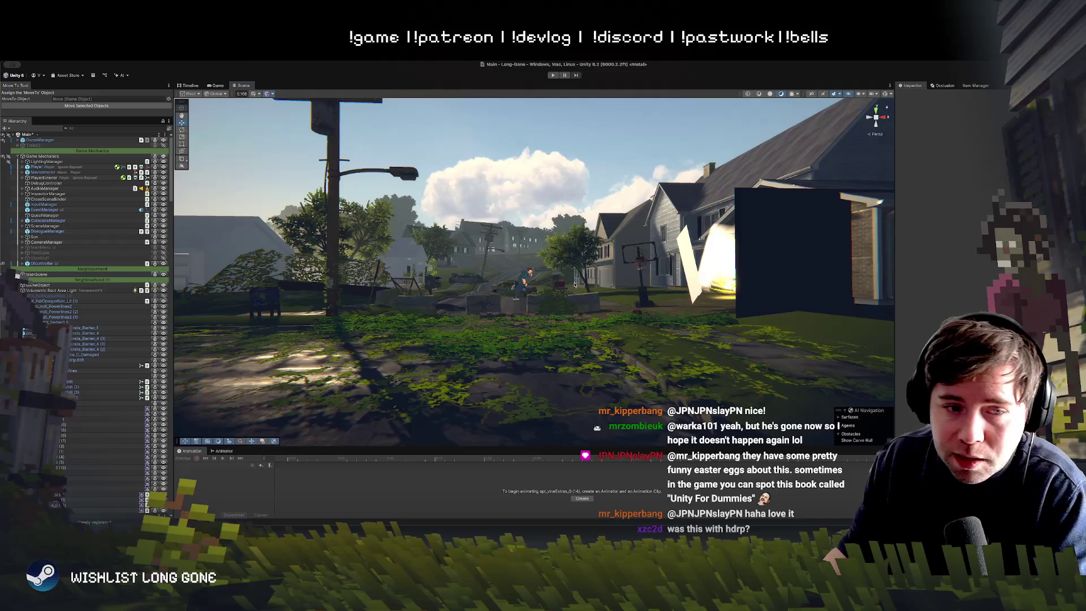
{"action": "key", "text": "w"}
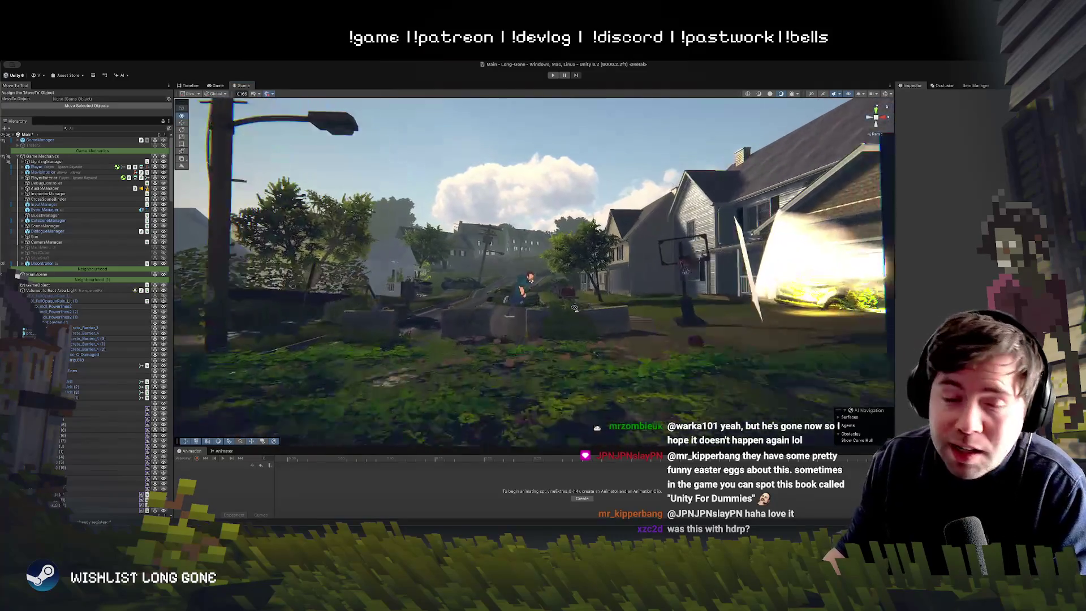
{"action": "key", "text": "s"}
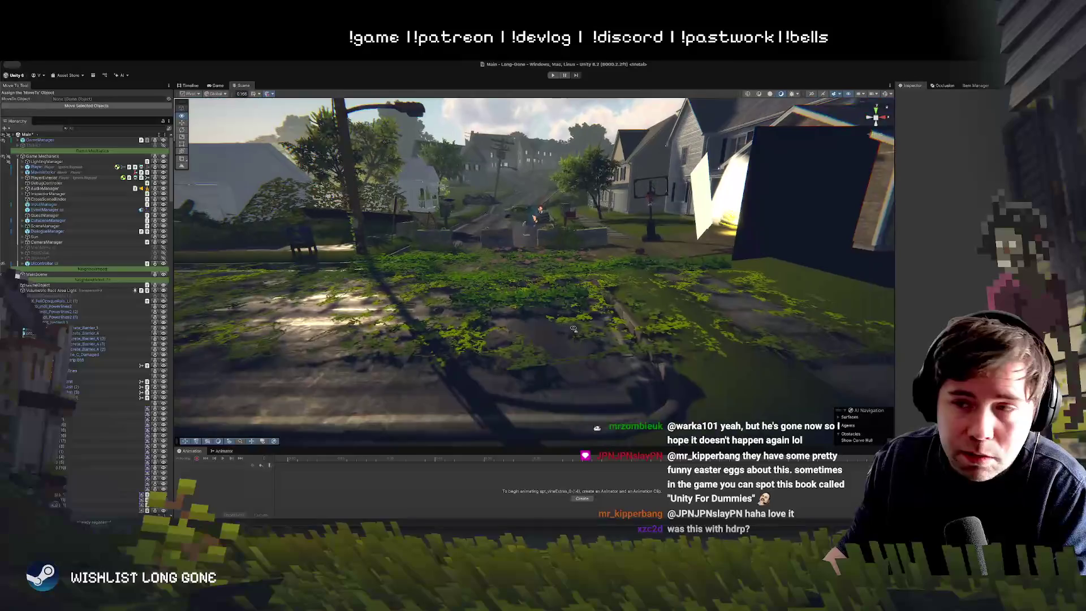
{"action": "key", "text": "w"}
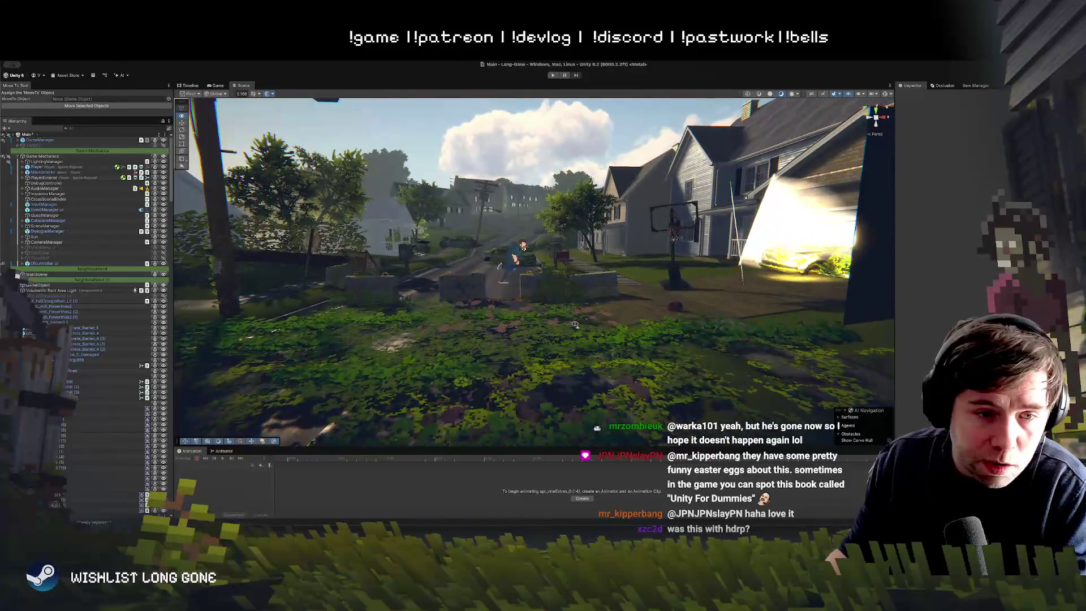
{"action": "key", "text": "w"}
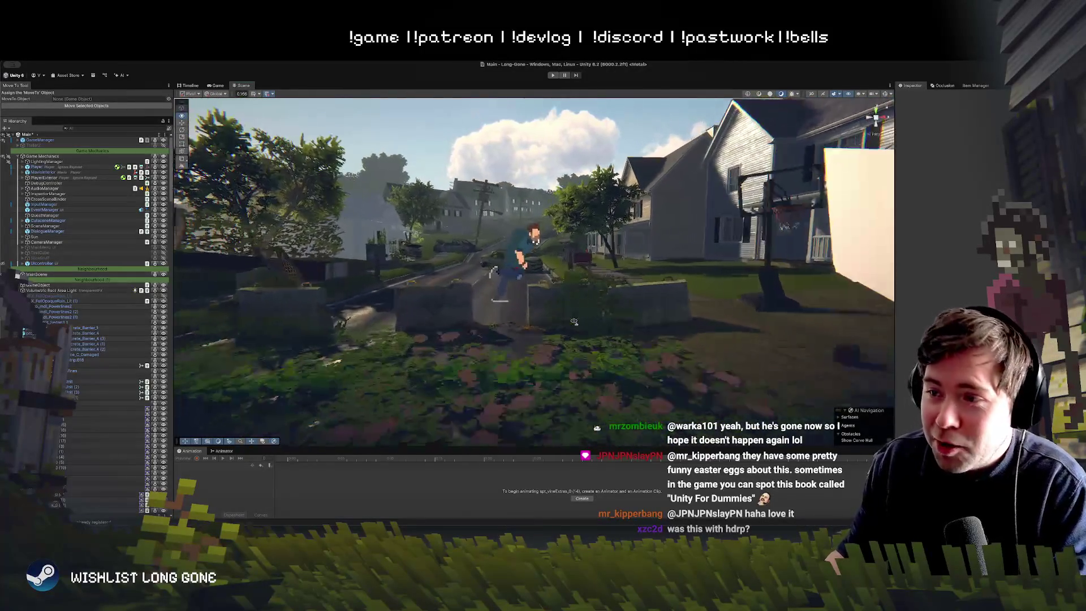
{"action": "key", "text": "s"}
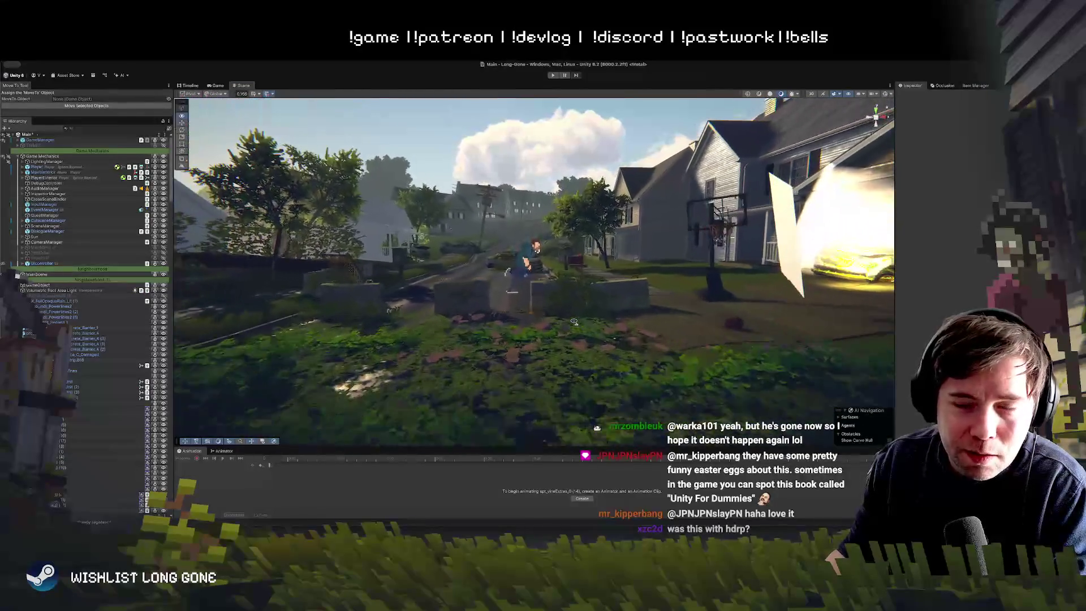
{"action": "key", "text": "a"}
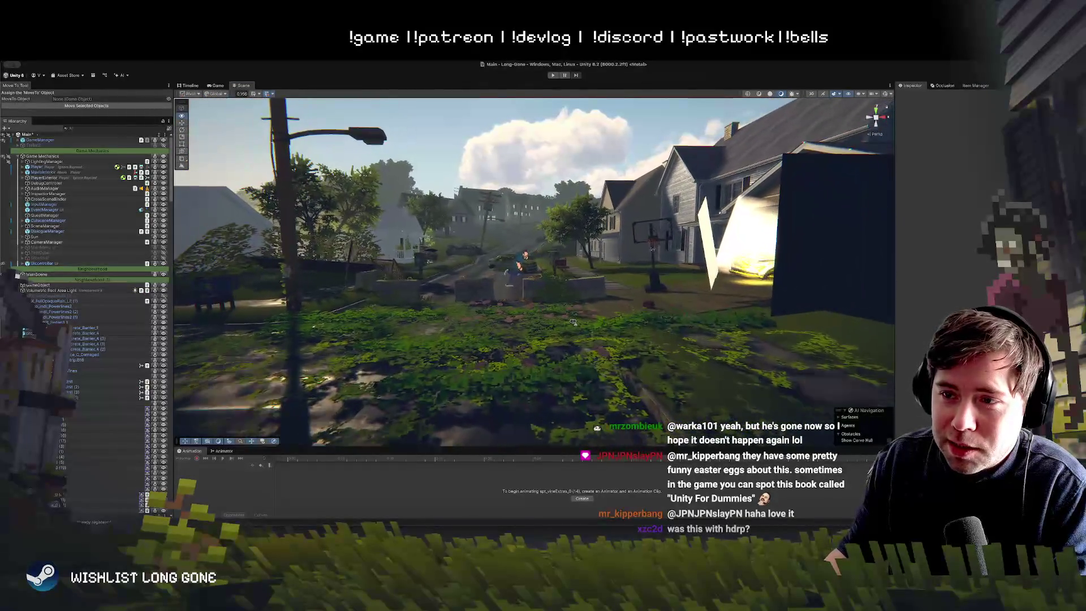
{"action": "key", "text": "d"}
{"action": "key", "text": "a"}
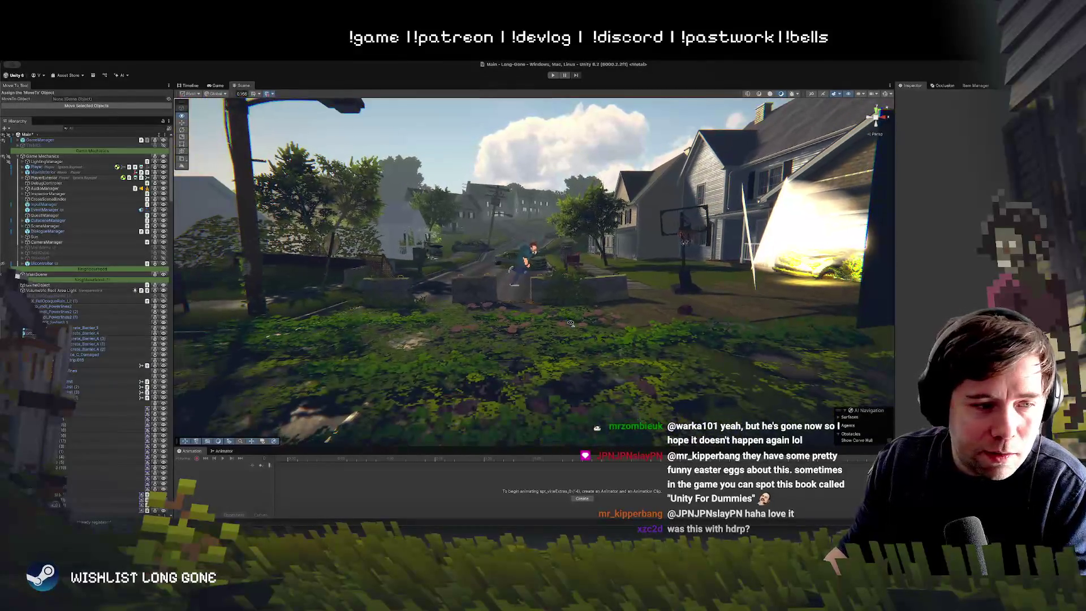
{"action": "key", "text": "w"}
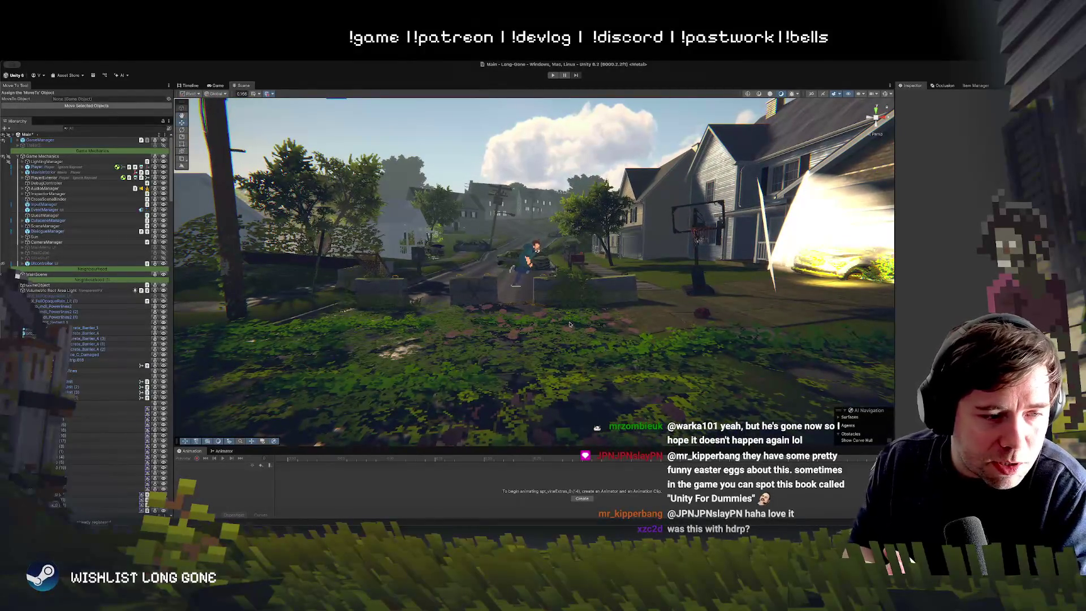
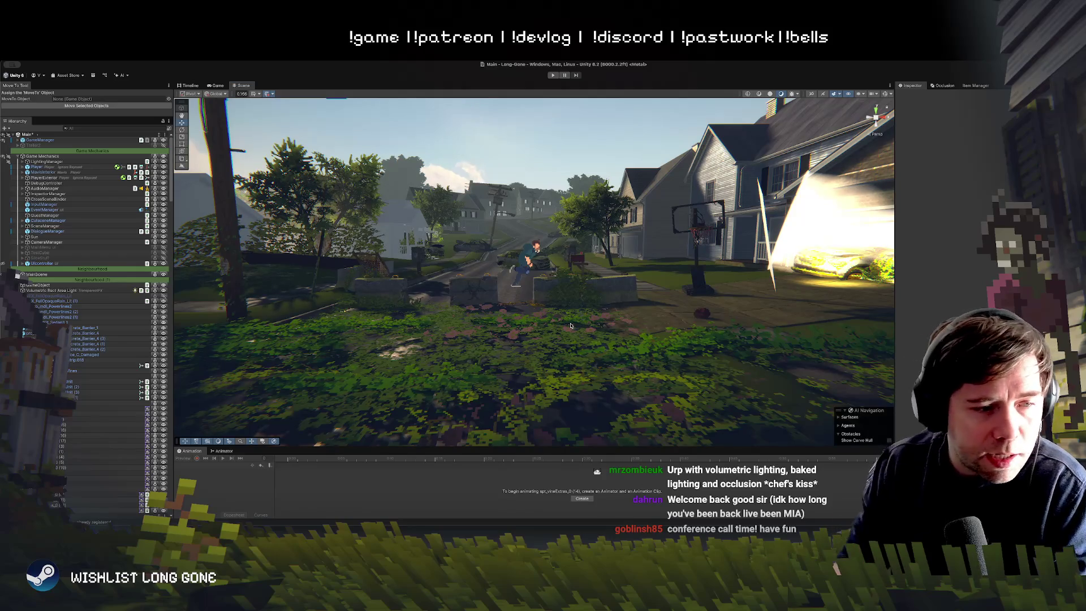
Select a vine decal on the yard ground and switch to the Rotate tool
{"action": "mouse_move", "coordinate": [616, 174]}
{"action": "left_mouse_down"}
{"action": "mouse_move", "coordinate": [615, 141]}
{"action": "mouse_move", "coordinate": [614, 252]}
{"action": "mouse_move", "coordinate": [533, 281]}
{"action": "left_mouse_up"}
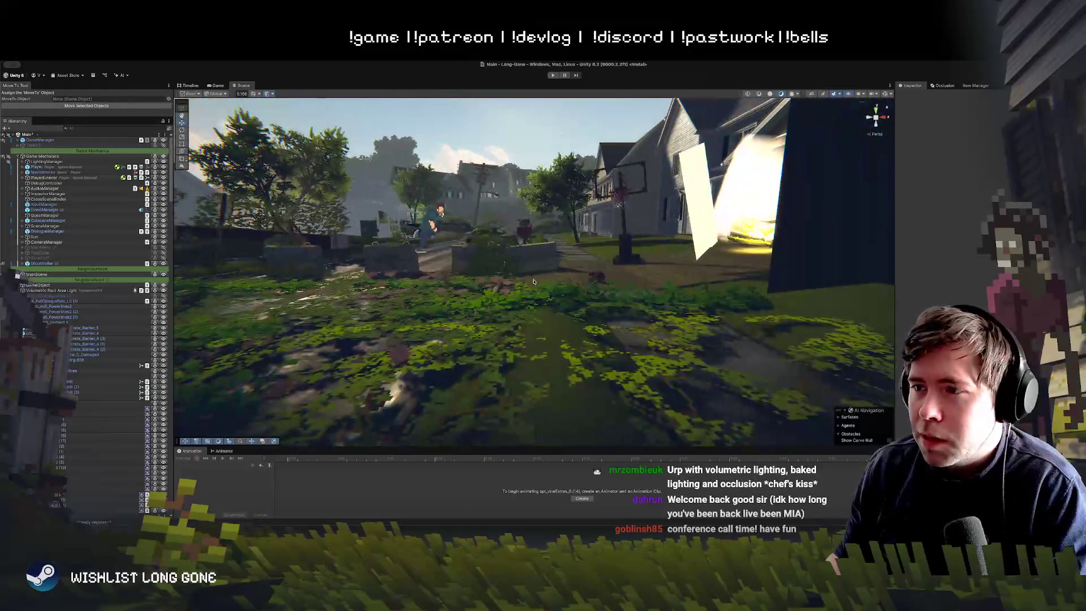
{"action": "left_click", "coordinate": [508, 298]}
{"action": "key", "text": "e"}
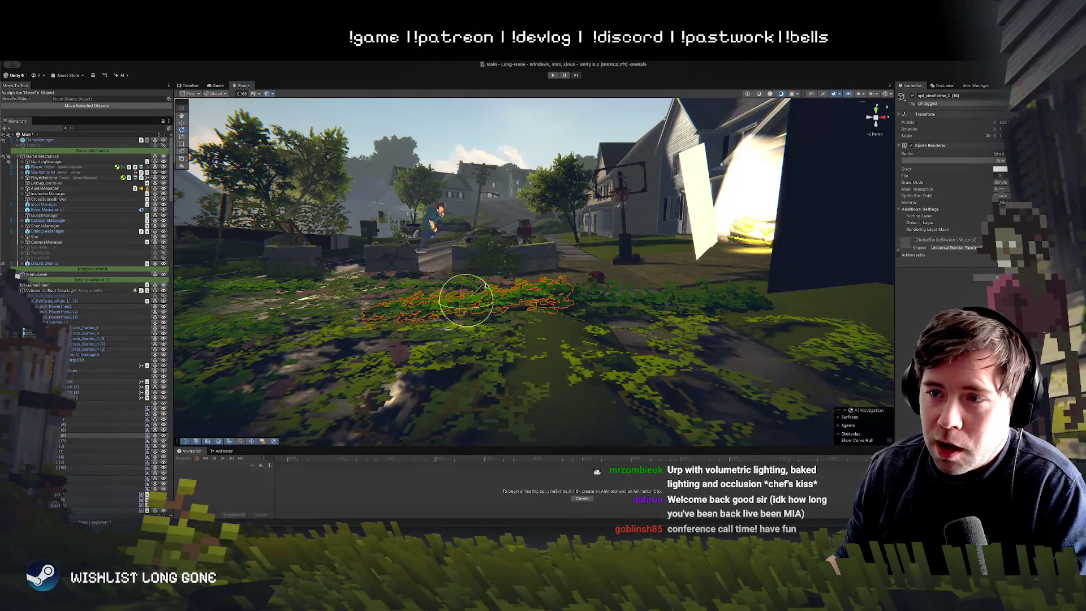
Move in closer to the vine patches, switch back to Move, and start Play mode
{"action": "mouse_move", "coordinate": [459, 289]}
{"action": "left_mouse_down"}
{"action": "mouse_move", "coordinate": [483, 254]}
{"action": "mouse_move", "coordinate": [477, 290]}
{"action": "left_mouse_up"}
{"action": "key", "text": "w"}
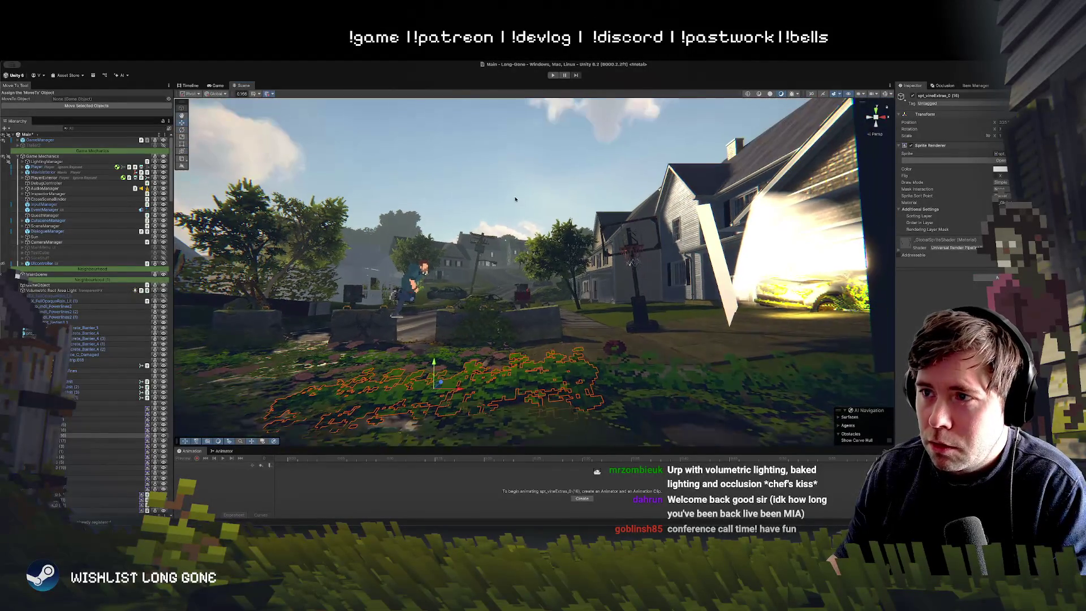
{"action": "left_click", "coordinate": [553, 76]}
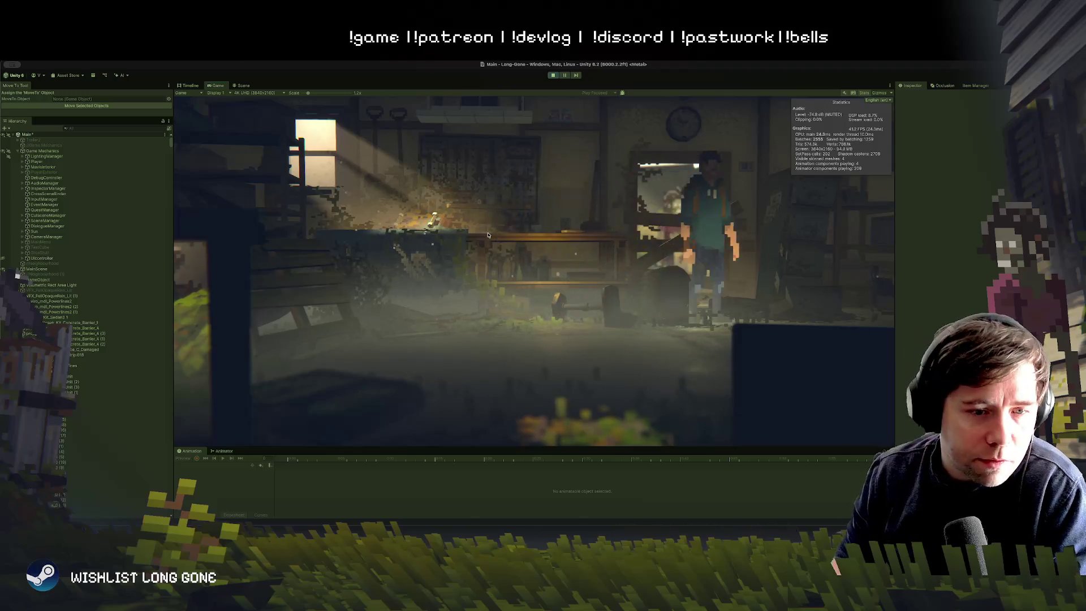
Walk the character left around the room with A, then stop Play mode
{"action": "key", "text": "a"}
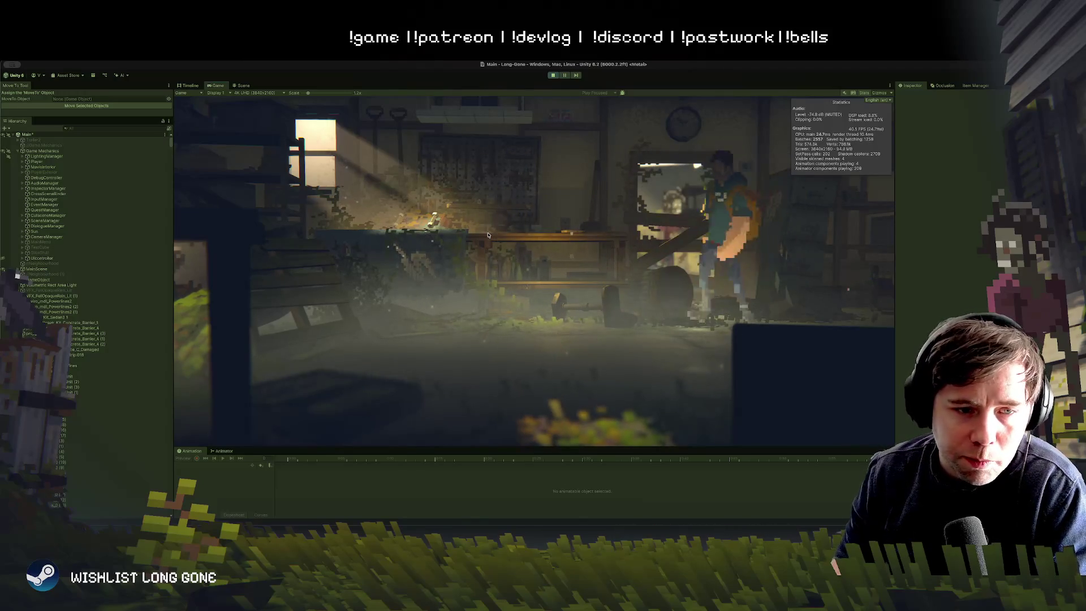
{"action": "key", "text": "a"}
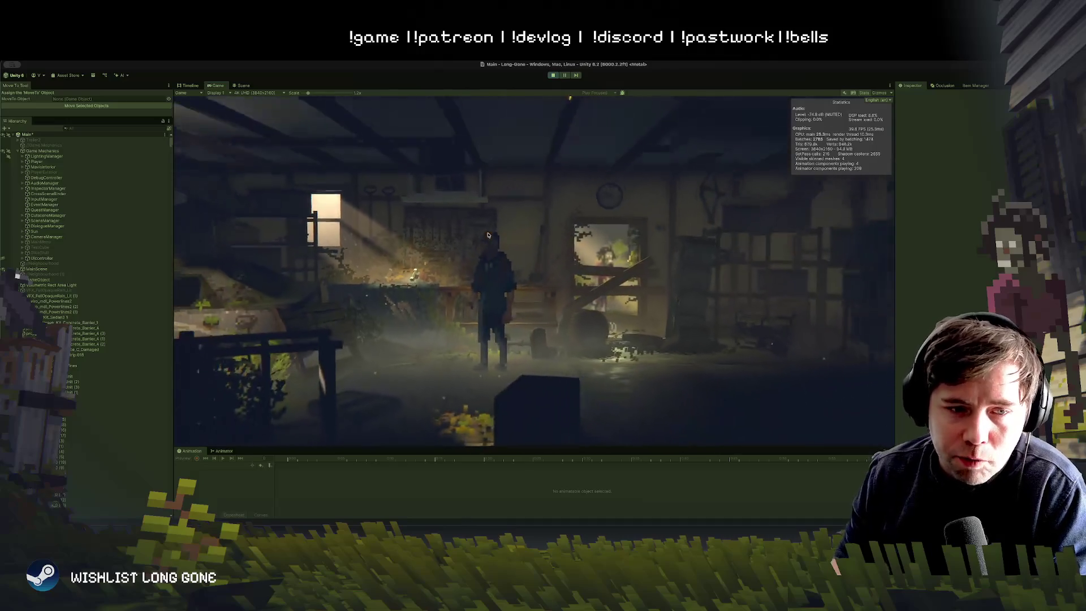
{"action": "key", "text": "a"}
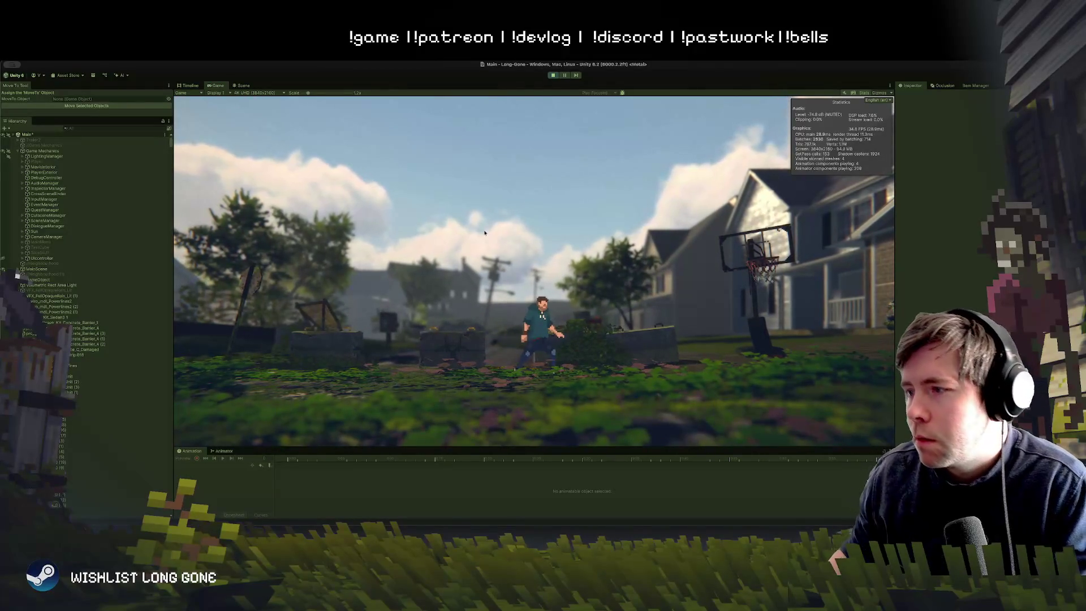
{"action": "left_click", "coordinate": [554, 76]}
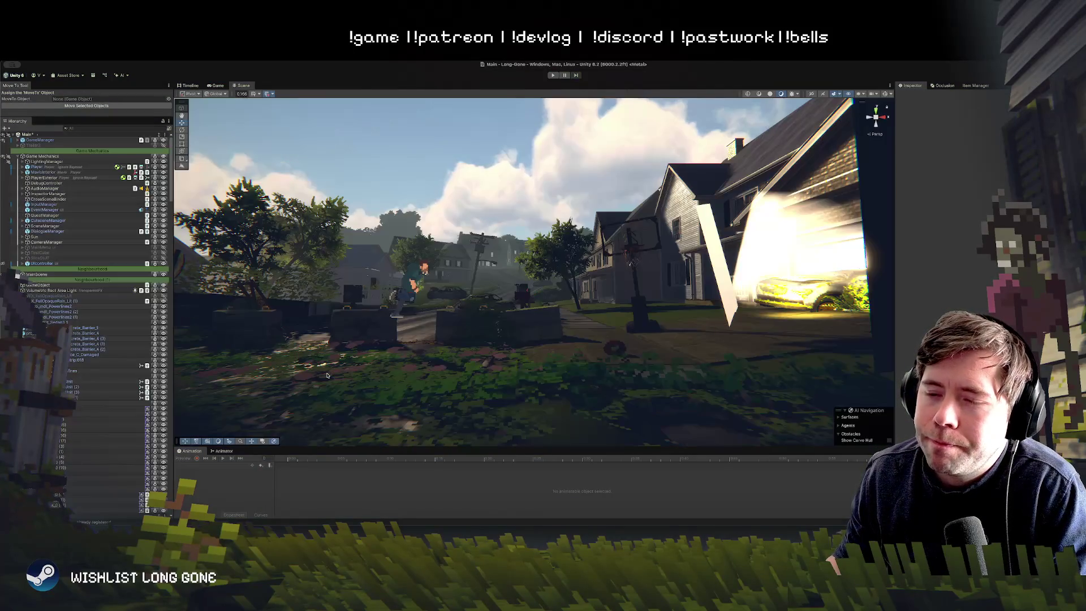
Fly toward the road and drag a selected vine decal to a new spot
{"action": "left_click_drag", "start_coordinate": [463, 355], "coordinate": [544, 330]}
{"action": "left_click", "coordinate": [543, 329]}
{"action": "mouse_move", "coordinate": [620, 302]}
{"action": "left_mouse_down"}
{"action": "mouse_move", "coordinate": [589, 300]}
{"action": "mouse_move", "coordinate": [543, 323]}
{"action": "left_mouse_up"}
{"action": "left_click", "coordinate": [642, 300]}
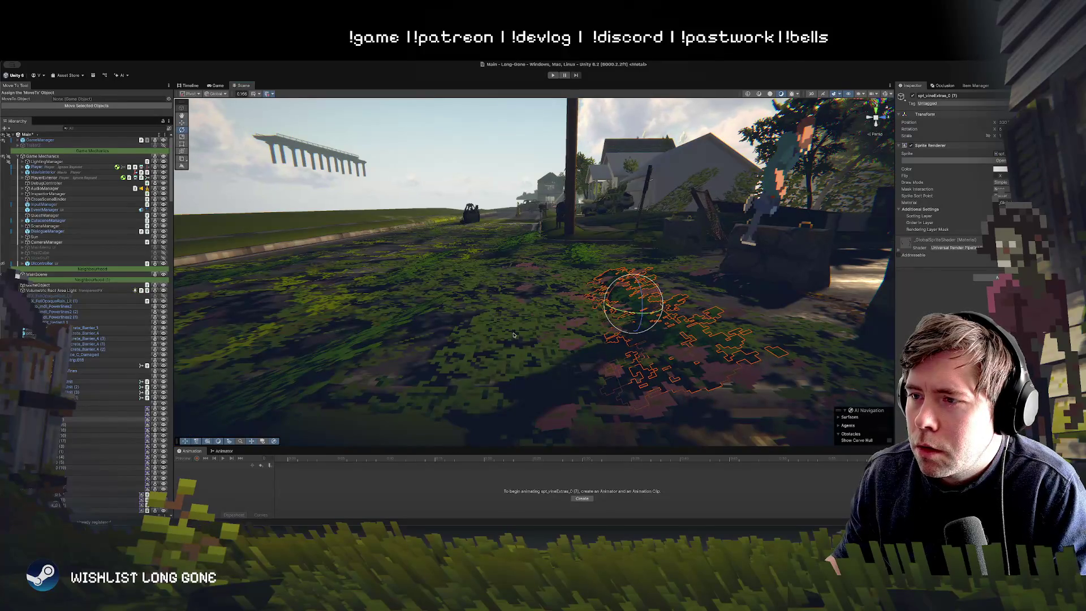
{"action": "left_click_drag", "start_coordinate": [635, 277], "coordinate": [335, 364]}
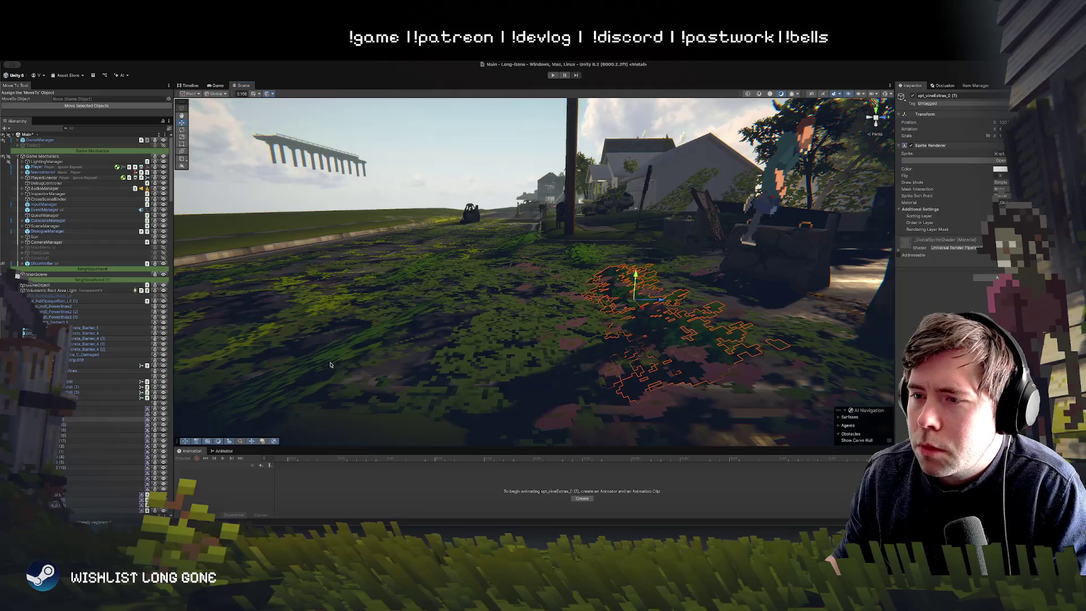
Rotate the vine patch beside the road, check two more vines, then clear the selection
{"action": "left_click", "coordinate": [403, 322]}
{"action": "key", "text": "f"}
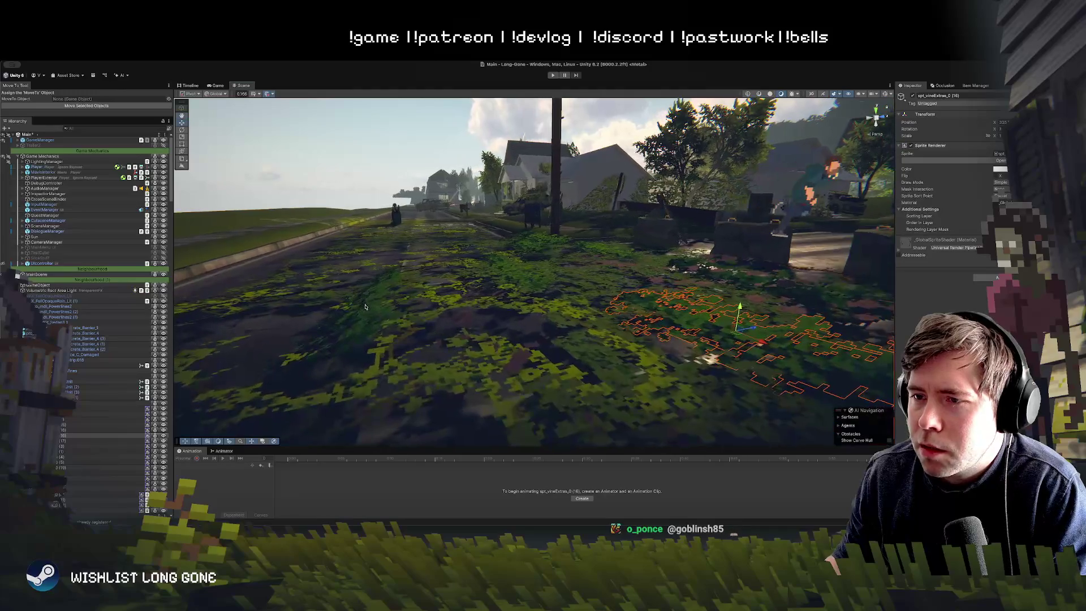
{"action": "left_click", "coordinate": [375, 298]}
{"action": "key", "text": "e"}
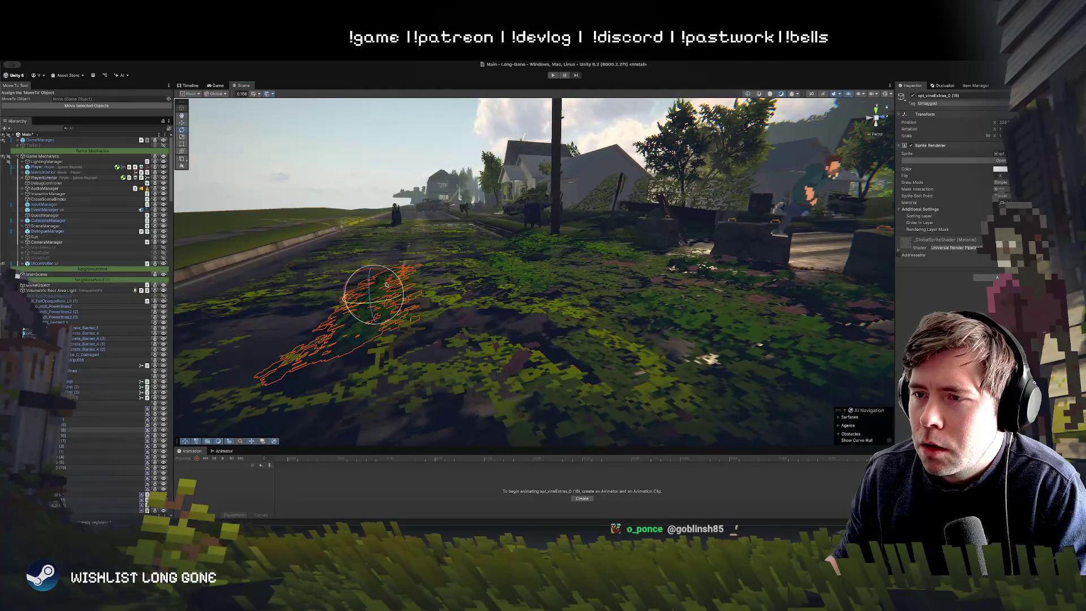
{"action": "mouse_move", "coordinate": [383, 275]}
{"action": "left_mouse_down"}
{"action": "mouse_move", "coordinate": [422, 308]}
{"action": "mouse_move", "coordinate": [400, 306]}
{"action": "left_mouse_up"}
{"action": "left_click", "coordinate": [475, 299]}
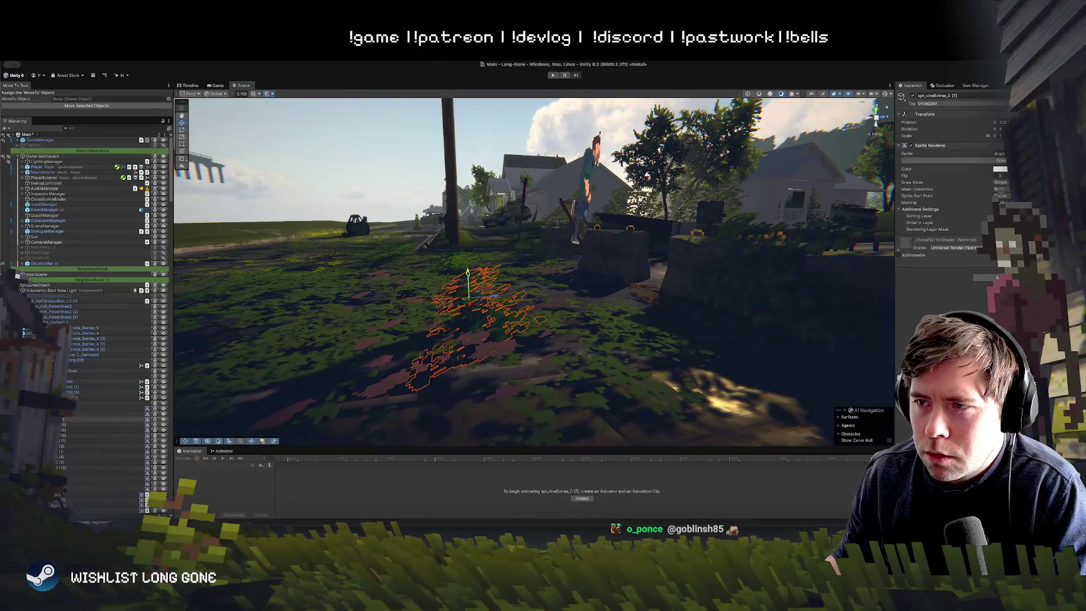
{"action": "left_click", "coordinate": [469, 252]}
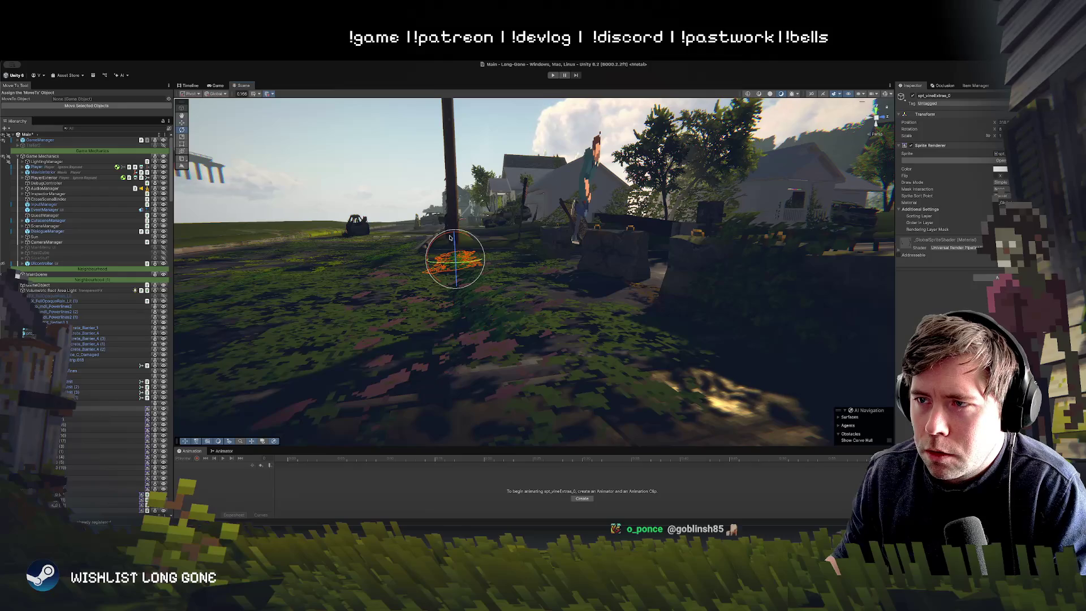
{"action": "mouse_move", "coordinate": [436, 236]}
{"action": "left_mouse_down"}
{"action": "mouse_move", "coordinate": [463, 245]}
{"action": "mouse_move", "coordinate": [374, 209]}
{"action": "left_mouse_up"}
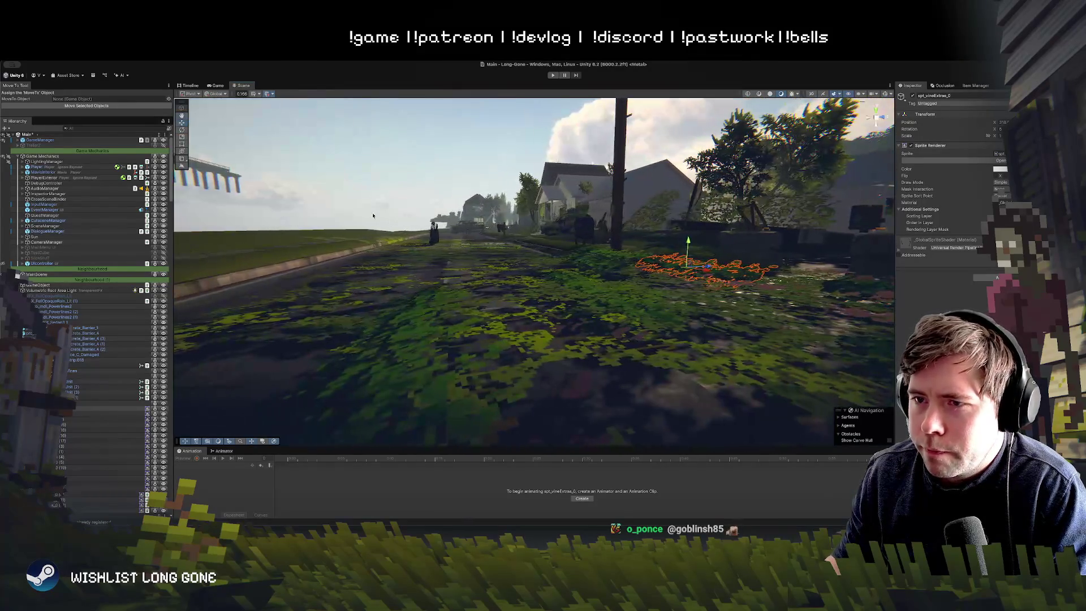
{"action": "left_click", "coordinate": [335, 193]}
Turn the view toward the houses and start the game to preview the edits
{"action": "left_click_drag", "start_coordinate": [443, 308], "coordinate": [656, 303]}
{"action": "scroll", "coordinate": [656, 304], "scroll_direction": "up", "scroll_amount": 5}
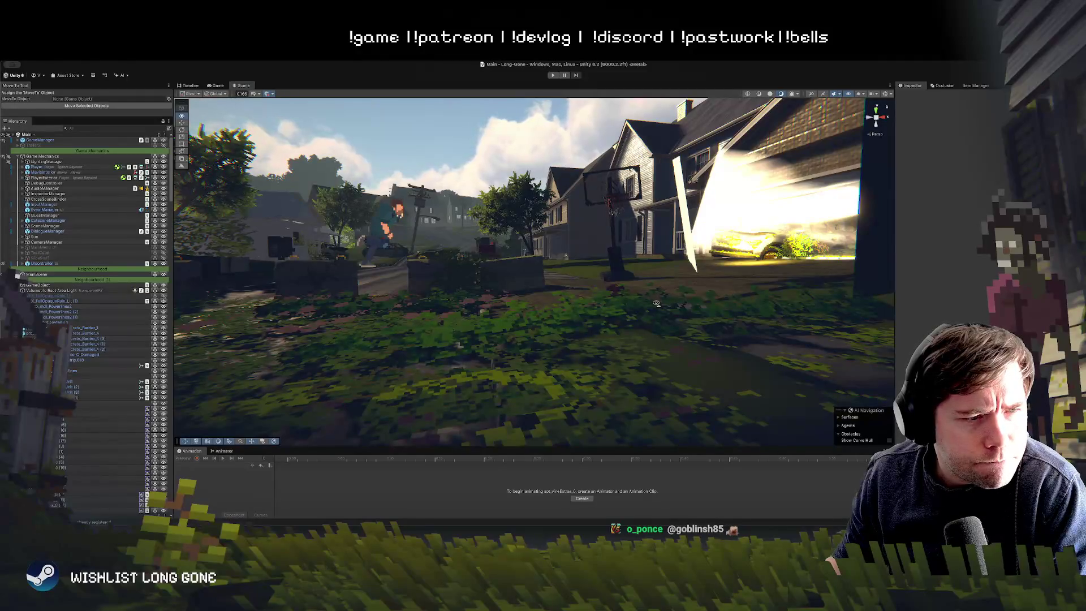
{"action": "scroll", "coordinate": [656, 303], "scroll_direction": "up", "scroll_amount": 5}
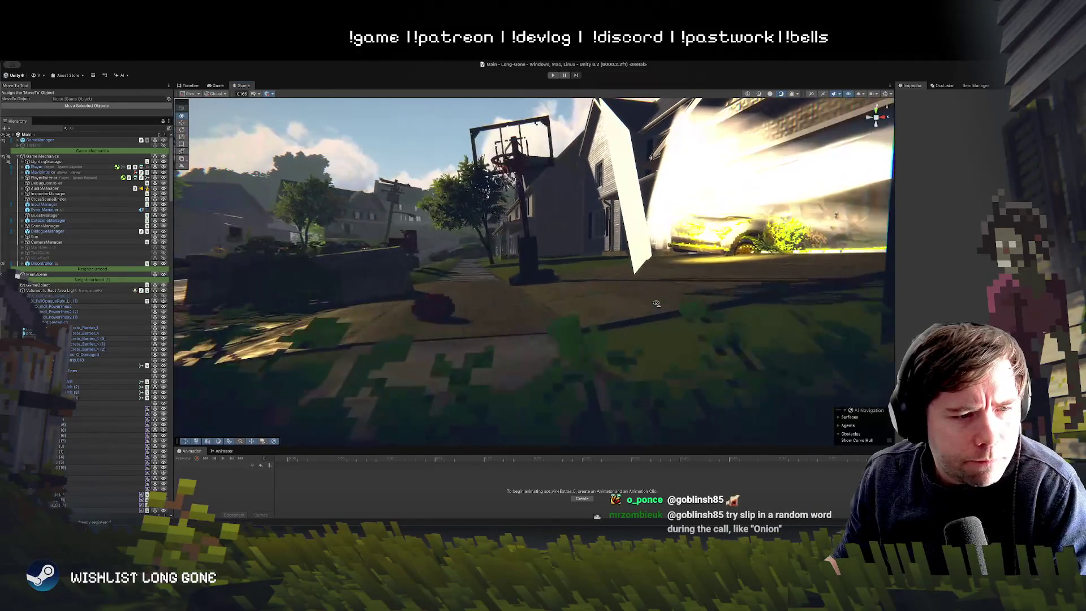
{"action": "scroll", "coordinate": [656, 303], "scroll_direction": "down", "scroll_amount": 5}
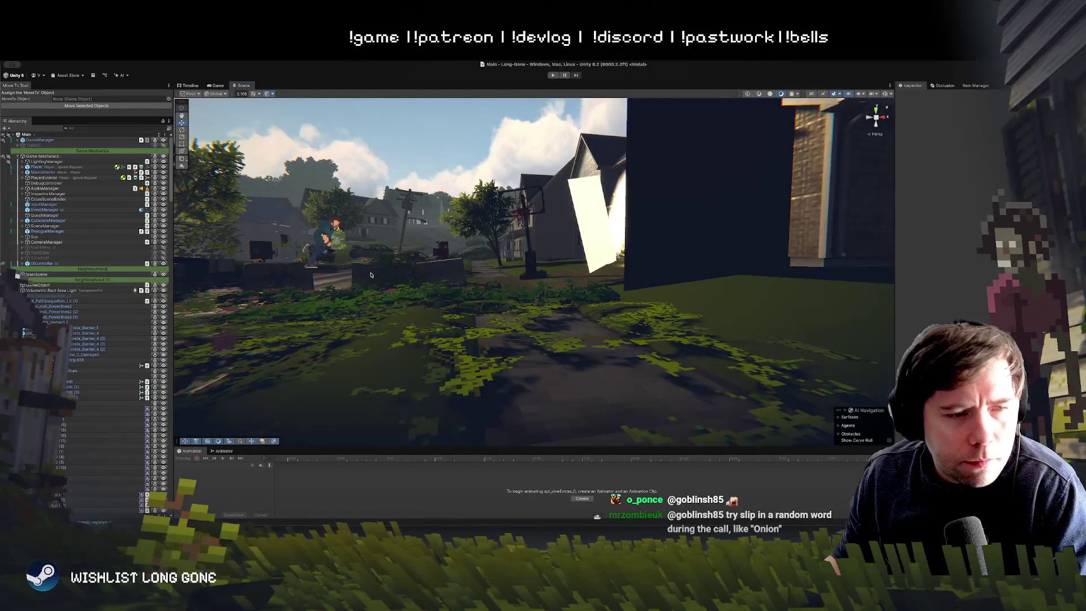
{"action": "left_click", "coordinate": [553, 76]}
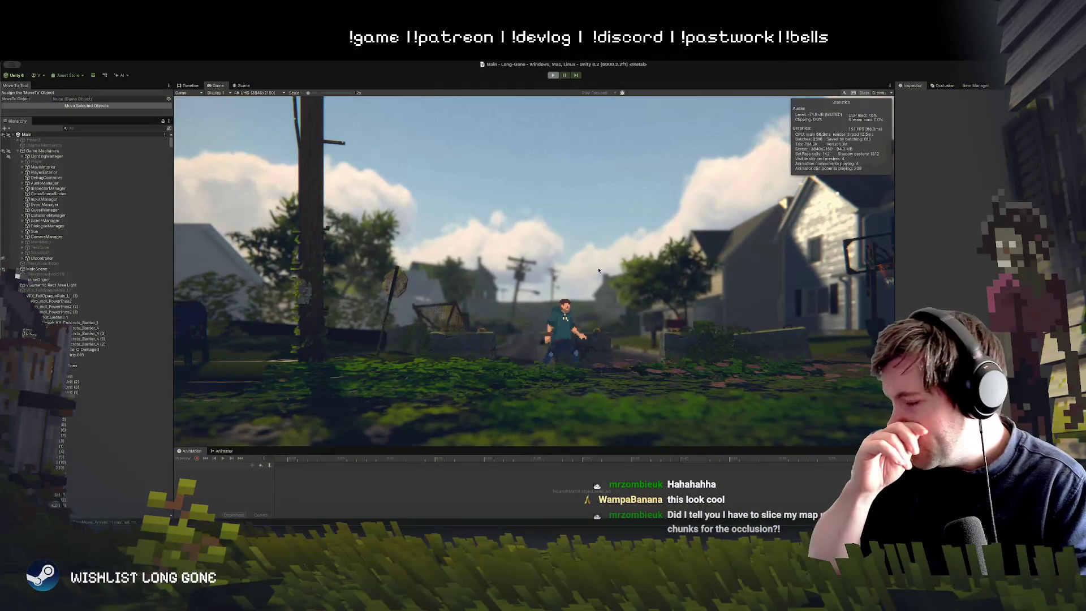
Exit Play mode with Ctrl+P and tilt the Scene view down onto the yard
{"action": "key", "text": "ctrl+p"}
{"action": "mouse_move", "coordinate": [517, 320]}
{"action": "left_mouse_down"}
{"action": "mouse_move", "coordinate": [527, 360]}
{"action": "mouse_move", "coordinate": [524, 335]}
{"action": "left_mouse_up"}
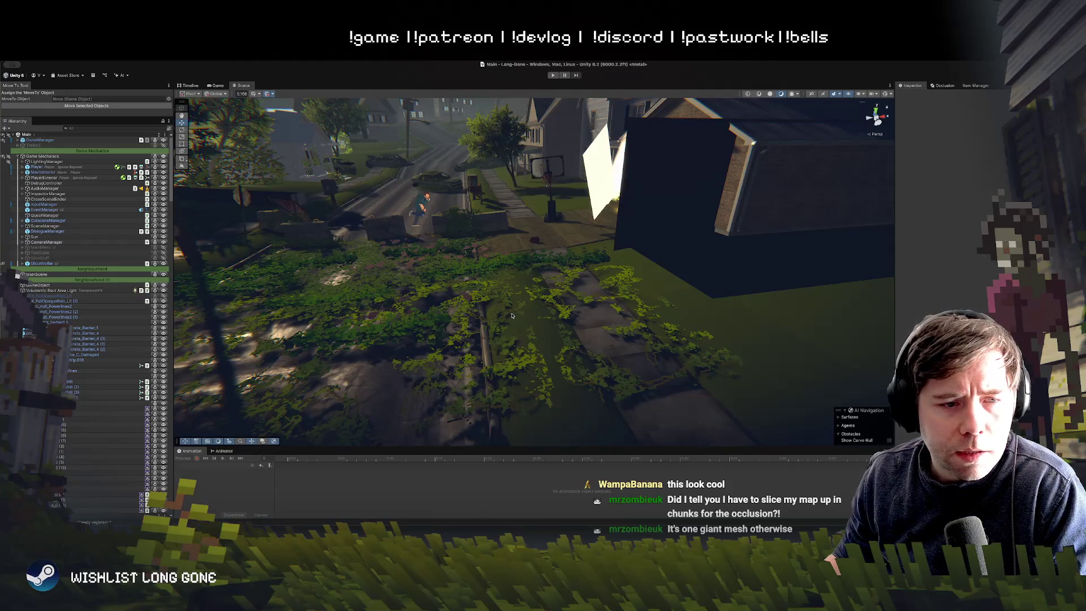
{"action": "mouse_move", "coordinate": [614, 307]}
{"action": "left_mouse_down"}
{"action": "mouse_move", "coordinate": [587, 260]}
{"action": "mouse_move", "coordinate": [517, 285]}
{"action": "left_mouse_up"}
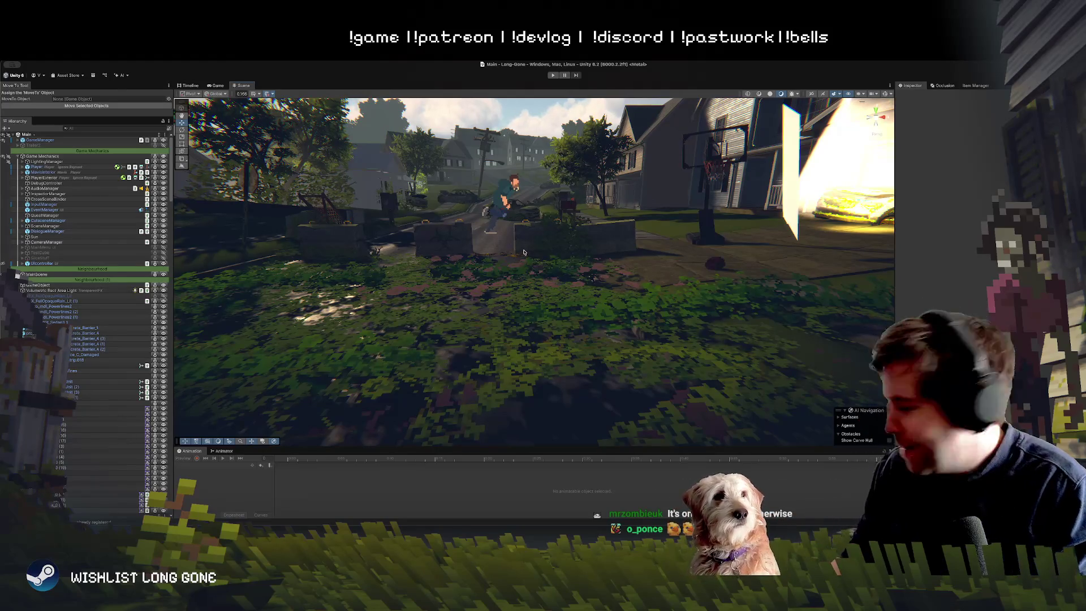
{"action": "left_click_drag", "start_coordinate": [448, 313], "coordinate": [474, 332]}
{"action": "left_click", "coordinate": [526, 319]}
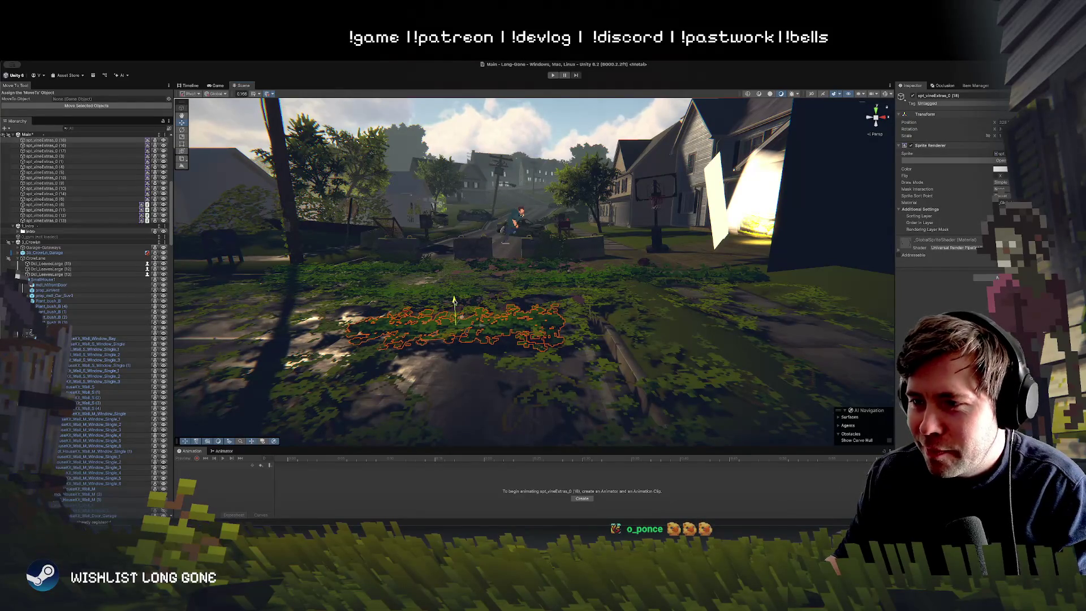
Inspect several vine decals across the yard and street, then clear the selection
{"action": "mouse_move", "coordinate": [454, 293]}
{"action": "left_mouse_down"}
{"action": "mouse_move", "coordinate": [509, 291]}
{"action": "mouse_move", "coordinate": [411, 317]}
{"action": "mouse_move", "coordinate": [422, 320]}
{"action": "left_mouse_up"}
{"action": "left_click", "coordinate": [590, 308]}
{"action": "left_click", "coordinate": [761, 281]}
{"action": "mouse_move", "coordinate": [761, 282]}
{"action": "left_mouse_down"}
{"action": "mouse_move", "coordinate": [747, 247]}
{"action": "mouse_move", "coordinate": [707, 278]}
{"action": "left_mouse_up"}
{"action": "left_click", "coordinate": [697, 288]}
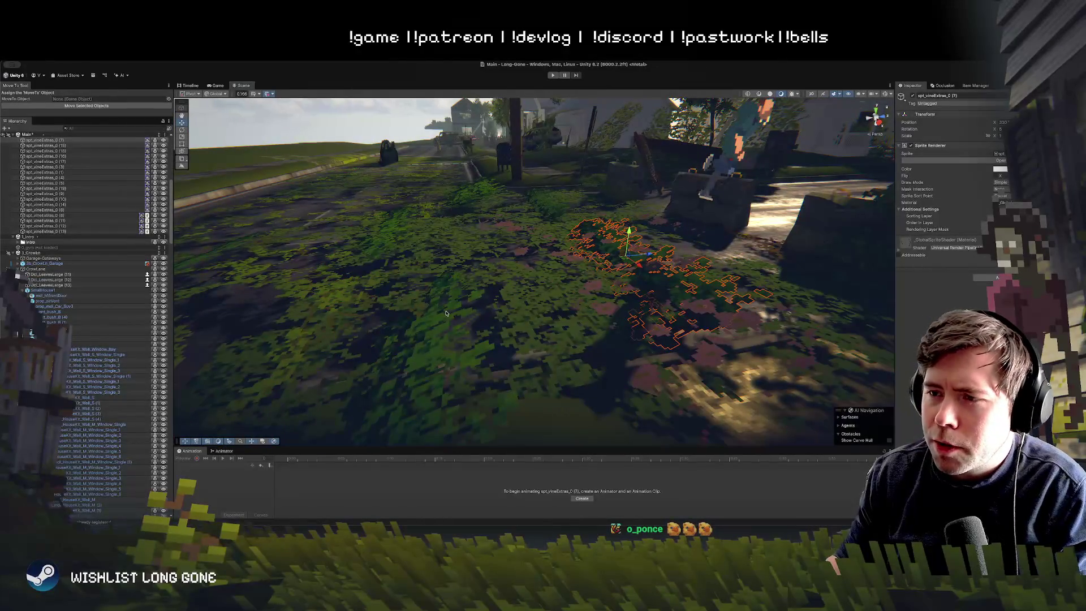
{"action": "left_click", "coordinate": [447, 312]}
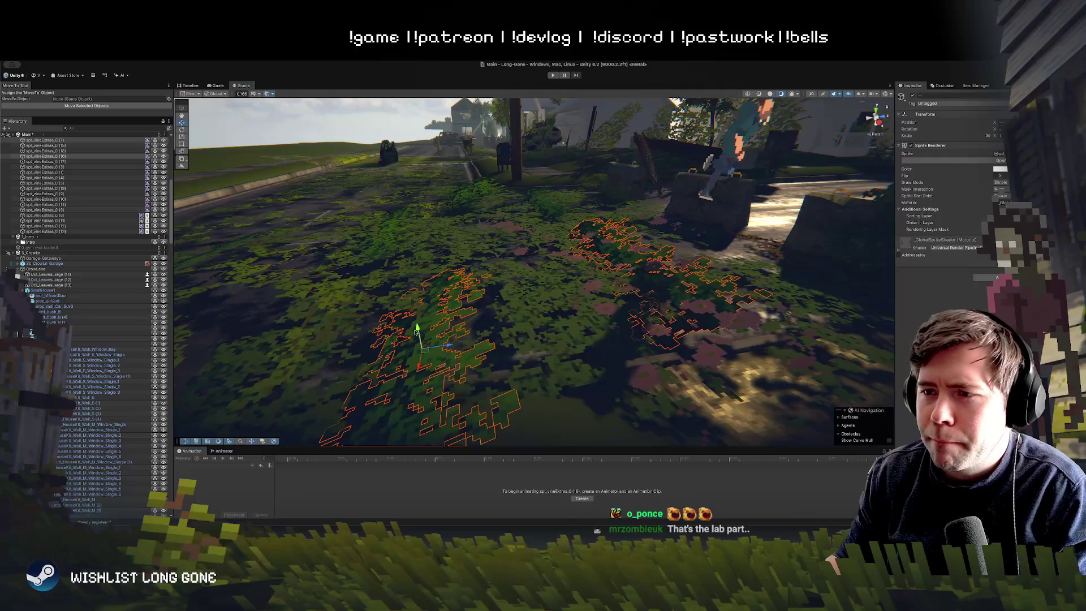
{"action": "mouse_move", "coordinate": [422, 320]}
{"action": "left_mouse_down"}
{"action": "mouse_move", "coordinate": [640, 307]}
{"action": "mouse_move", "coordinate": [453, 339]}
{"action": "mouse_move", "coordinate": [656, 276]}
{"action": "mouse_move", "coordinate": [648, 287]}
{"action": "left_mouse_up"}
{"action": "left_click", "coordinate": [497, 327]}
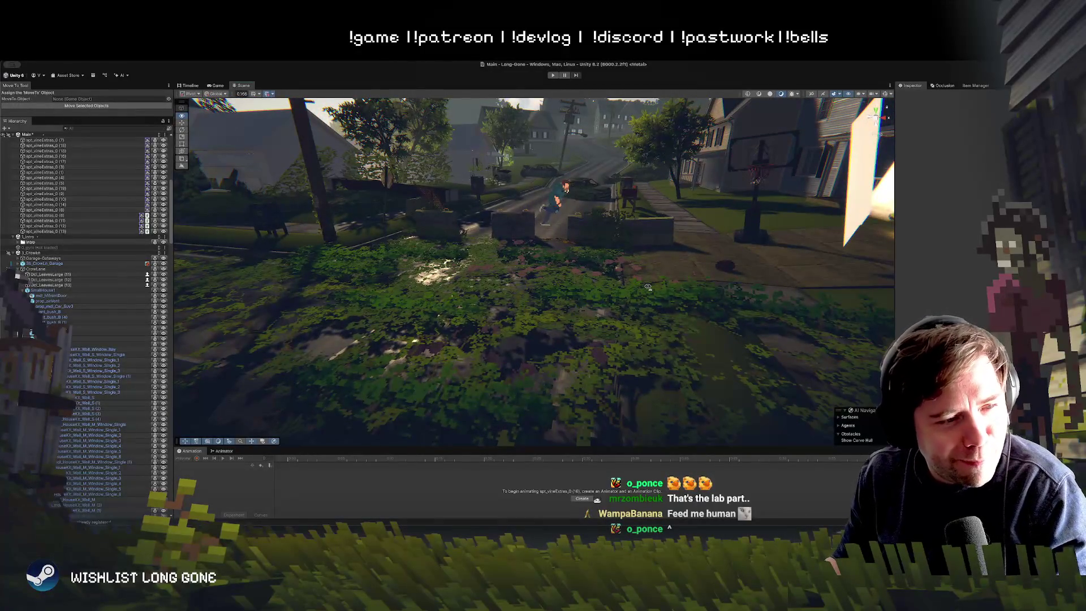
Duplicate a garden vine decal with Ctrl+D and move the copy toward the garden centre
{"action": "left_click_drag", "start_coordinate": [647, 287], "coordinate": [648, 293]}
{"action": "left_click", "coordinate": [449, 282]}
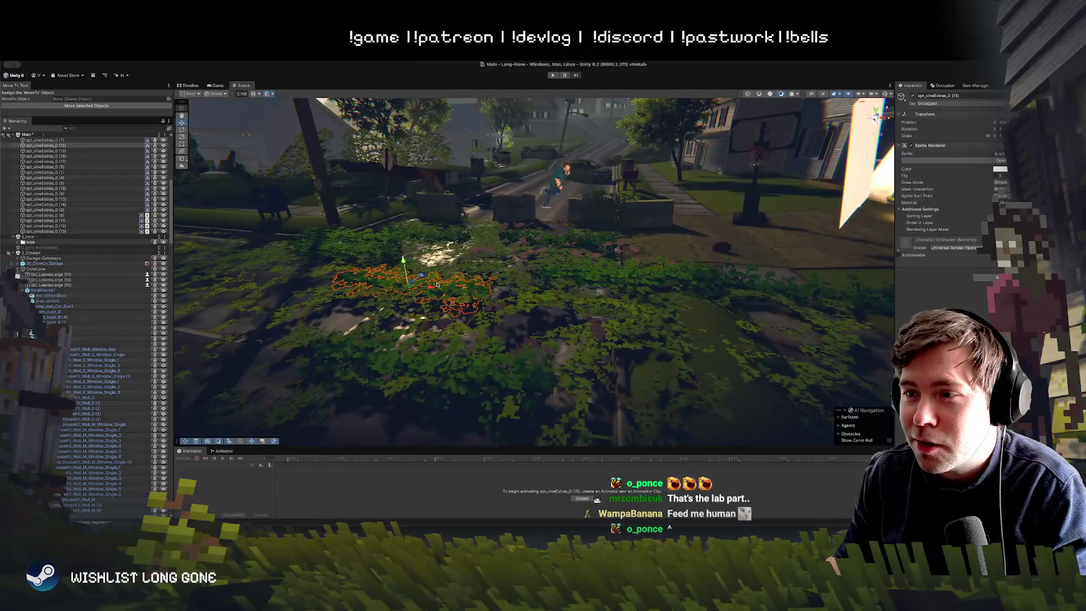
{"action": "left_click_drag", "start_coordinate": [531, 279], "coordinate": [518, 289]}
{"action": "key", "text": "ctrl+d"}
{"action": "mouse_move", "coordinate": [415, 342]}
{"action": "left_mouse_down"}
{"action": "mouse_move", "coordinate": [583, 264]}
{"action": "mouse_move", "coordinate": [594, 271]}
{"action": "mouse_move", "coordinate": [580, 300]}
{"action": "mouse_move", "coordinate": [513, 277]}
{"action": "mouse_move", "coordinate": [575, 269]}
{"action": "left_mouse_up"}
Remove the large vine decal spt_vineExtras_0 (14), then pull back over the wider street
{"action": "left_click", "coordinate": [532, 280]}
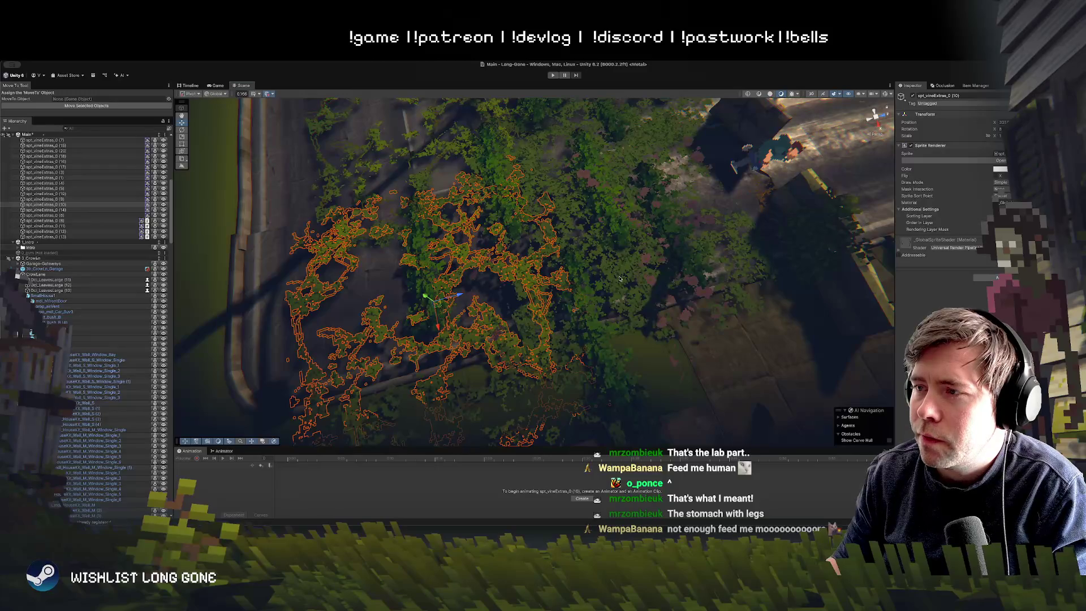
{"action": "left_click", "coordinate": [632, 250]}
{"action": "key", "text": "alt+shift+a"}
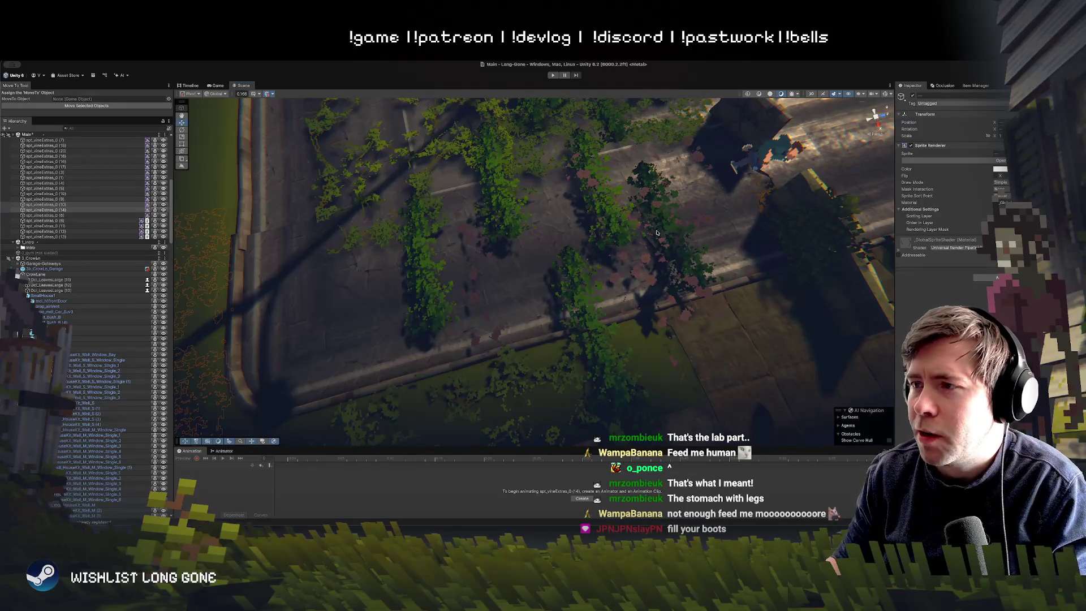
{"action": "scroll", "coordinate": [660, 234], "scroll_direction": "up", "scroll_amount": 10}
{"action": "mouse_move", "coordinate": [675, 214]}
{"action": "left_mouse_down"}
{"action": "mouse_move", "coordinate": [632, 111]}
{"action": "mouse_move", "coordinate": [618, 282]}
{"action": "left_mouse_up"}
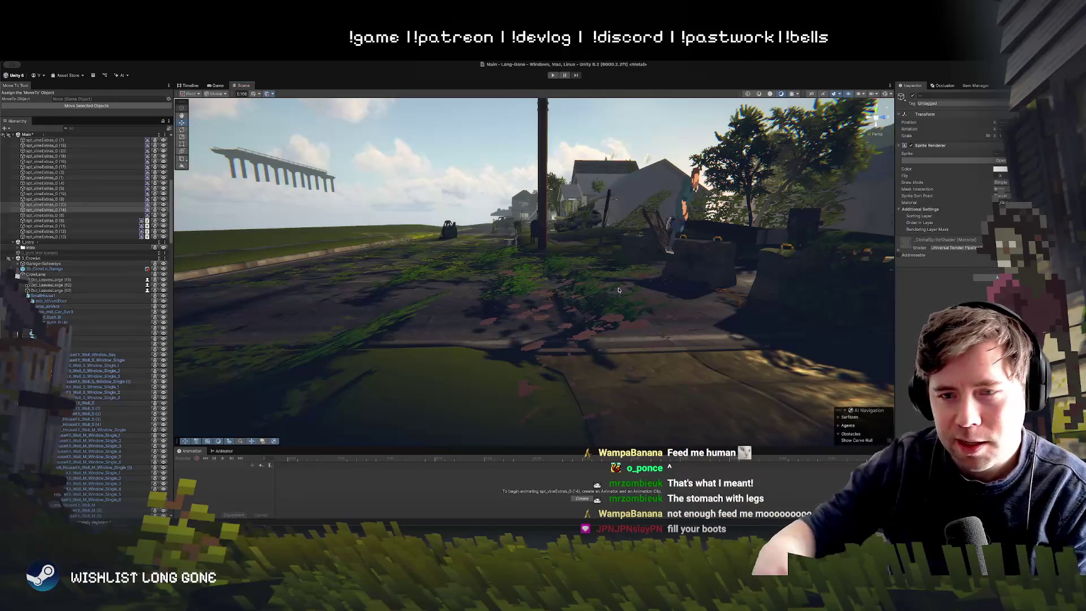
Frame the leaf patch, select small vine spt_vineExtras_0 (11), and start Play mode
{"action": "key", "text": "f"}
{"action": "mouse_move", "coordinate": [602, 325]}
{"action": "left_mouse_down"}
{"action": "mouse_move", "coordinate": [848, 328]}
{"action": "mouse_move", "coordinate": [857, 354]}
{"action": "left_mouse_up"}
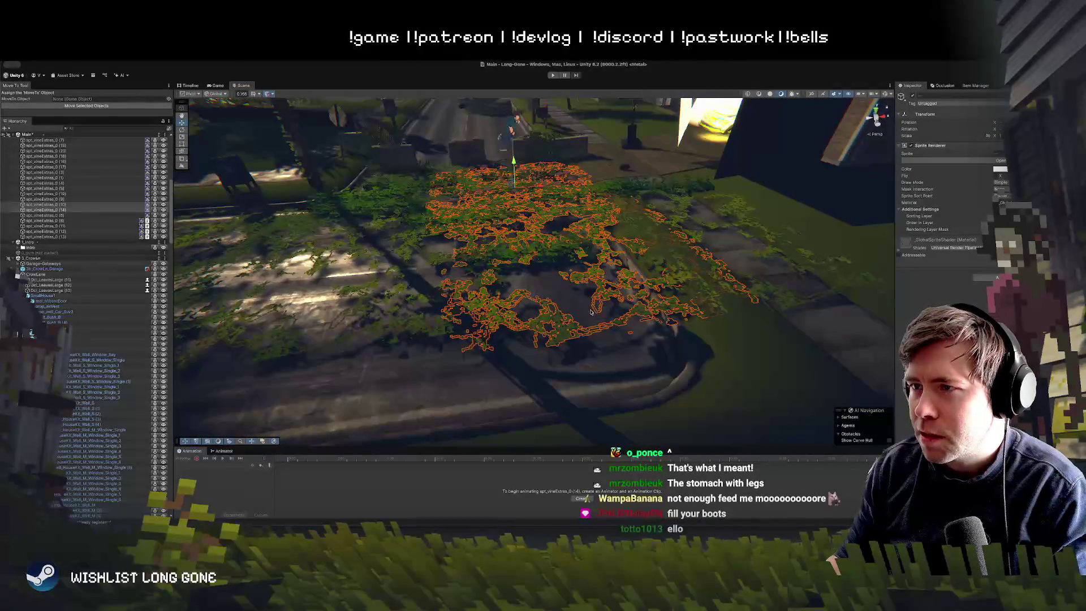
{"action": "left_click_drag", "start_coordinate": [554, 195], "coordinate": [445, 333]}
{"action": "left_click", "coordinate": [470, 342]}
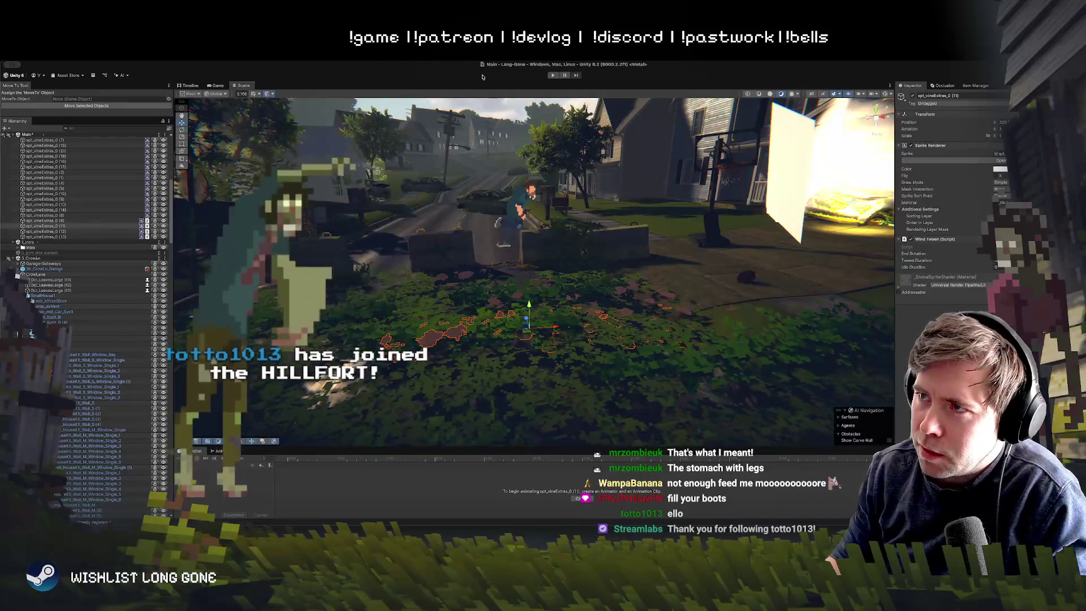
{"action": "left_click", "coordinate": [554, 76]}
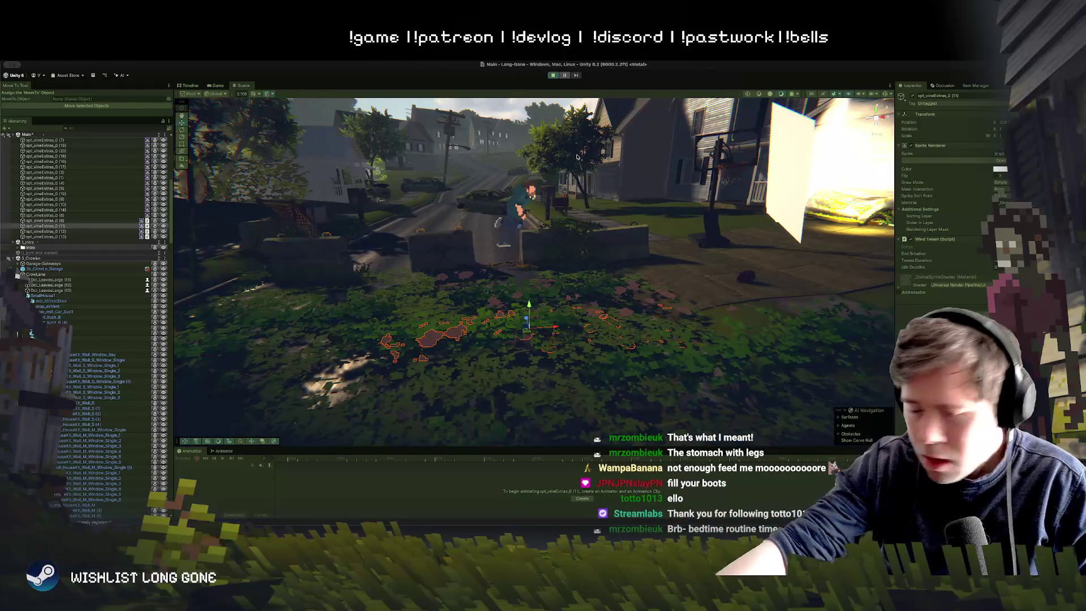
{"action": "key", "text": "ctrl+p"}
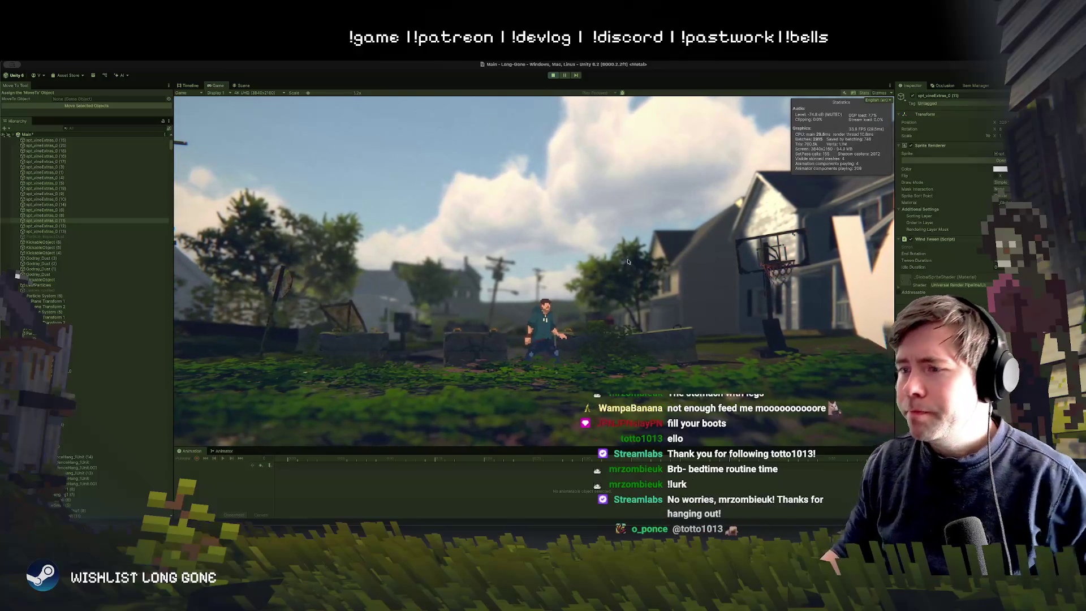
Run the character left and right across the yard with A/D, jumping with Space
{"action": "key", "text": "d"}
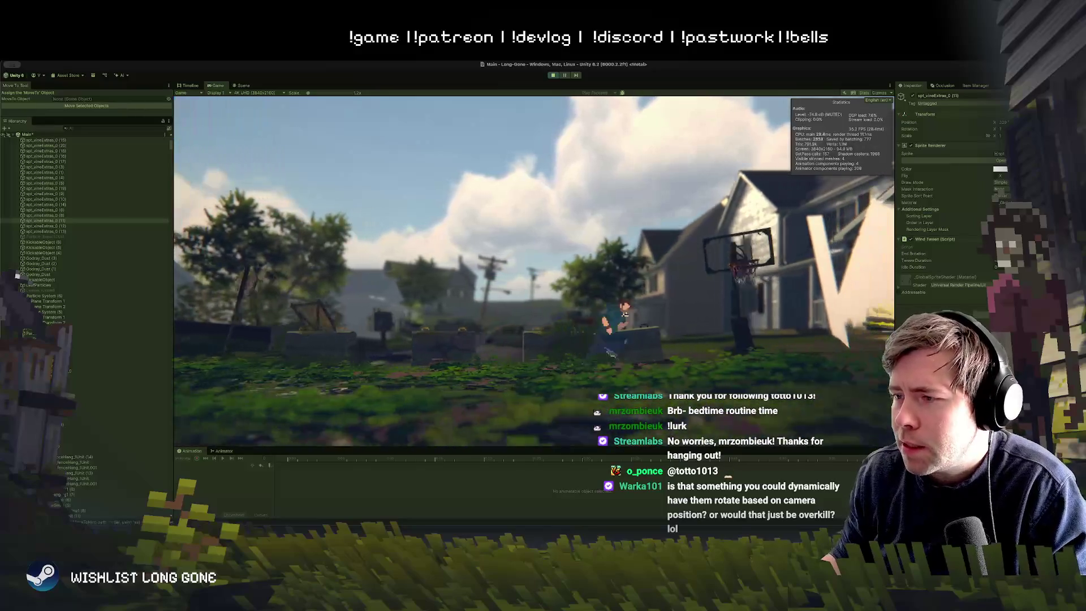
{"action": "key", "text": "a"}
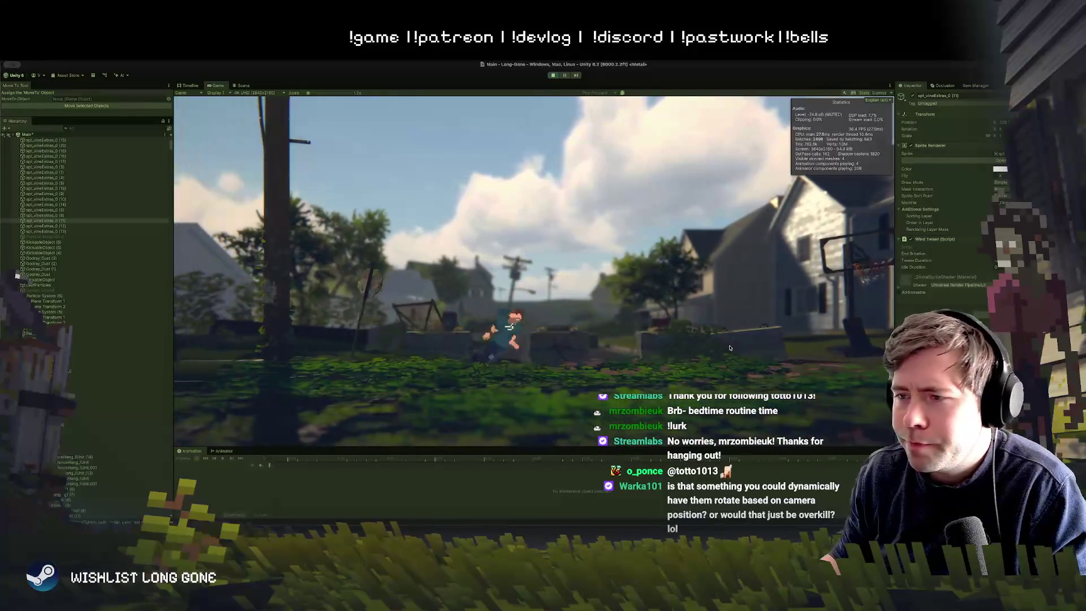
{"action": "key", "text": "d"}
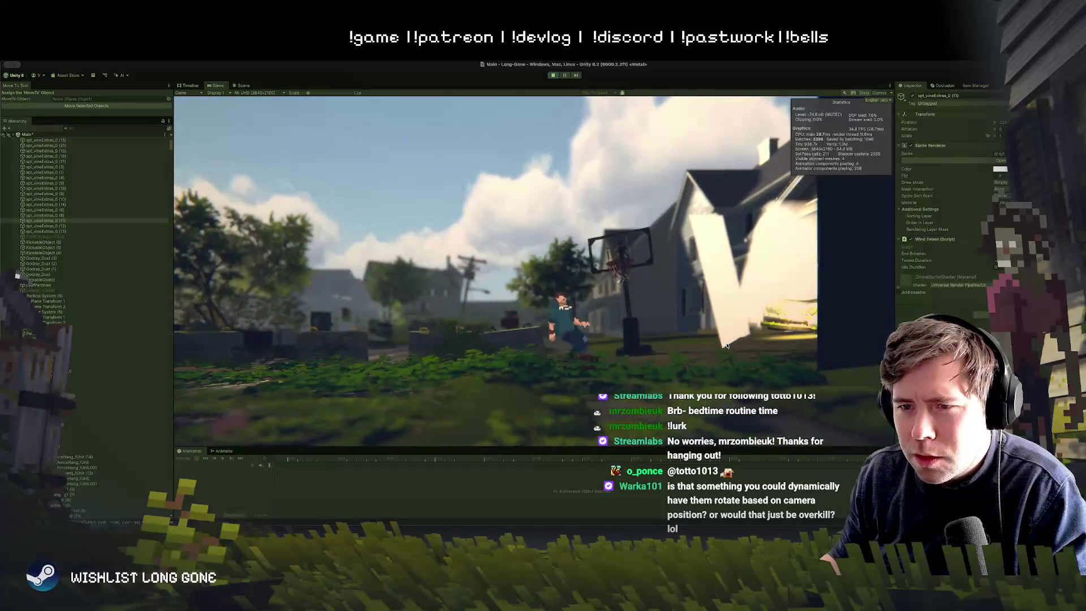
{"action": "key", "text": "a"}
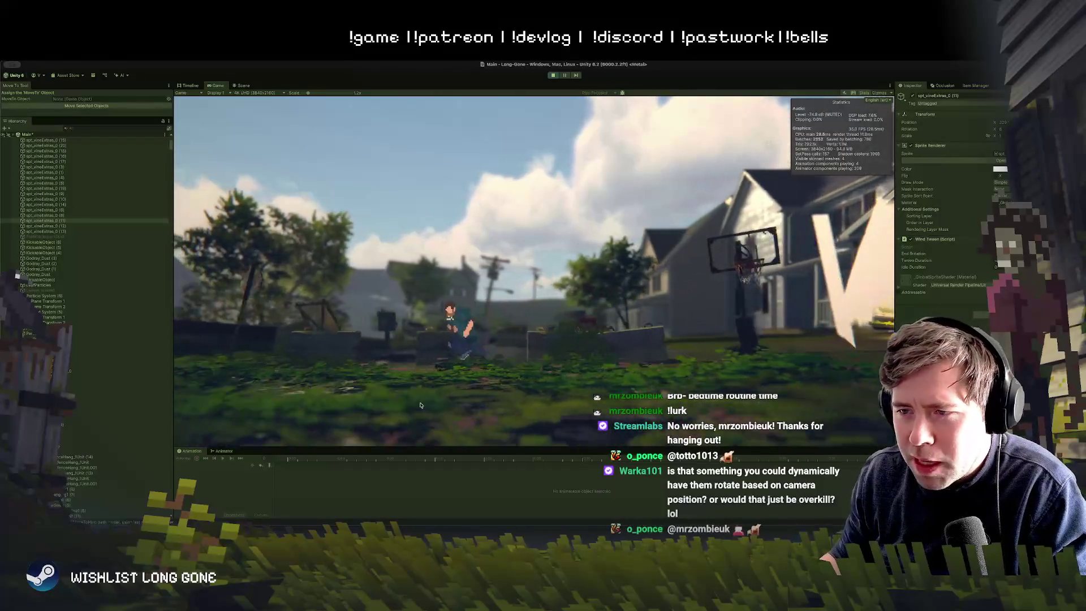
{"action": "key", "text": "d"}
{"action": "key", "text": "space"}
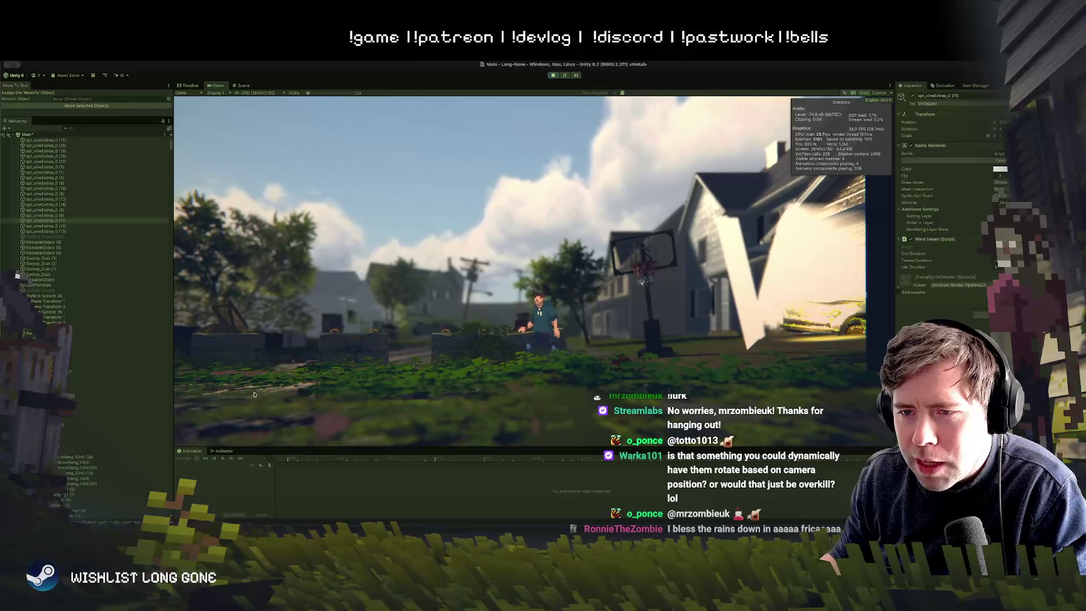
In the Scene view, fly to the yard, select spt_vineExtras_0 (14), then return to the Game view
{"action": "left_click", "coordinate": [242, 85]}
{"action": "mouse_move", "coordinate": [323, 216]}
{"action": "left_mouse_down"}
{"action": "mouse_move", "coordinate": [430, 209]}
{"action": "mouse_move", "coordinate": [422, 245]}
{"action": "mouse_move", "coordinate": [441, 304]}
{"action": "left_mouse_up"}
{"action": "key", "text": "w"}
{"action": "left_click", "coordinate": [490, 270]}
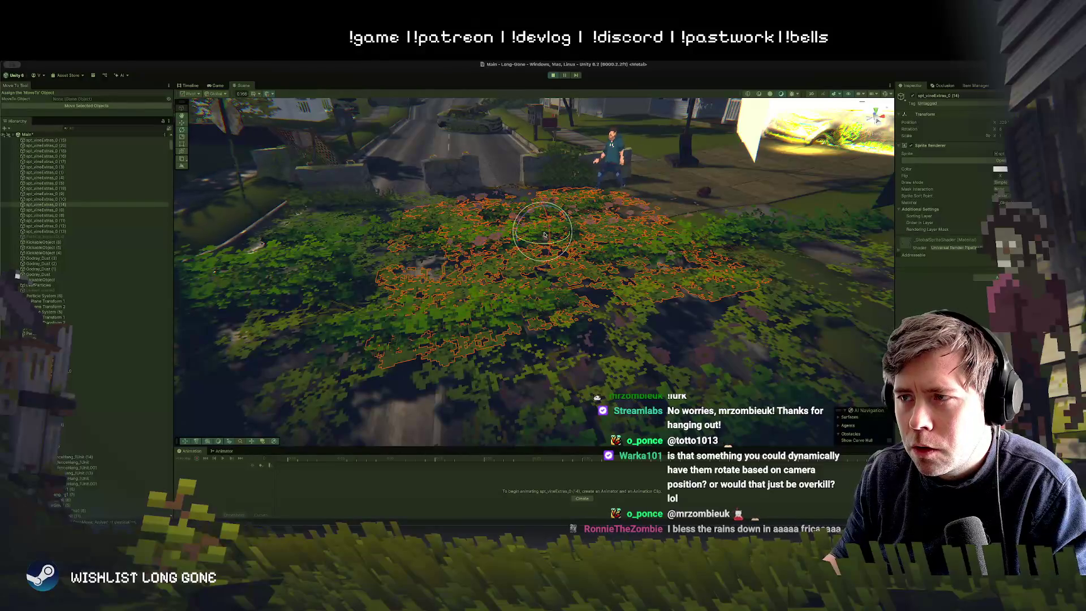
{"action": "key", "text": "w"}
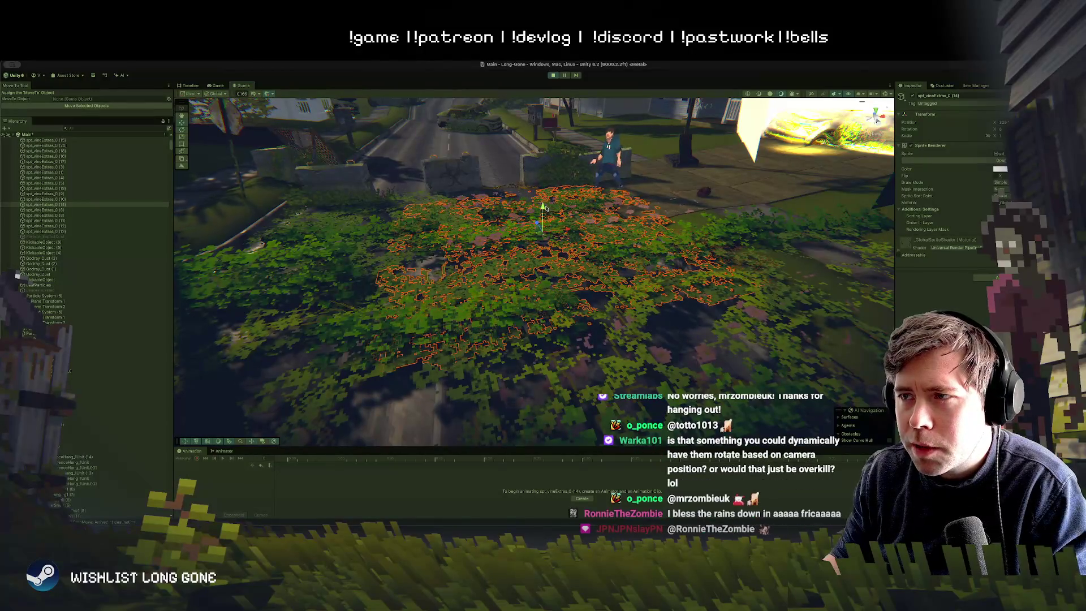
{"action": "left_click", "coordinate": [216, 86]}
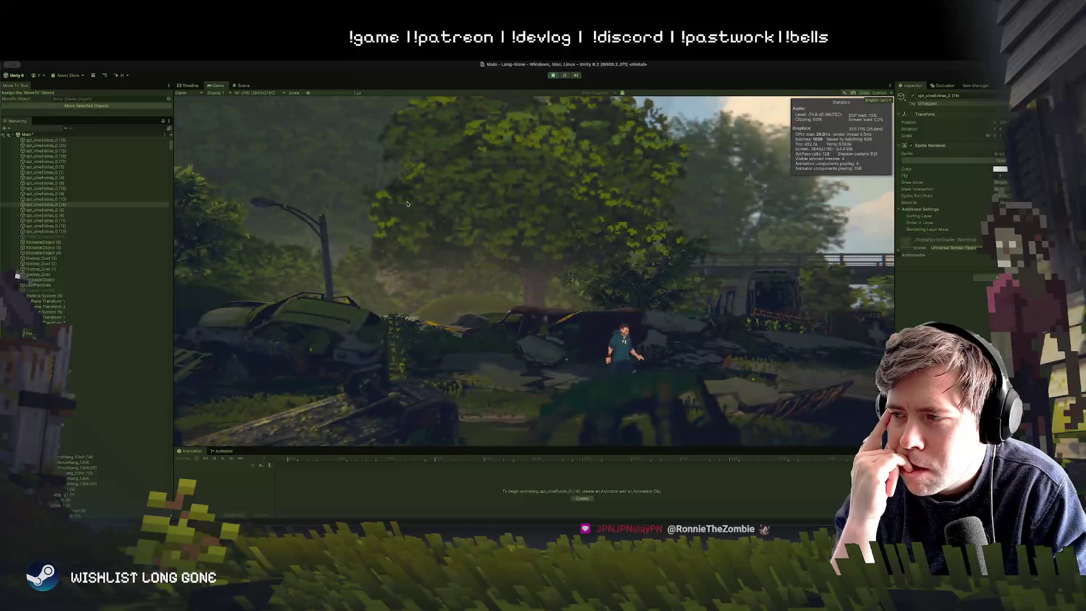
Run the character to the right, then stop the running game
{"action": "key", "text": "d"}
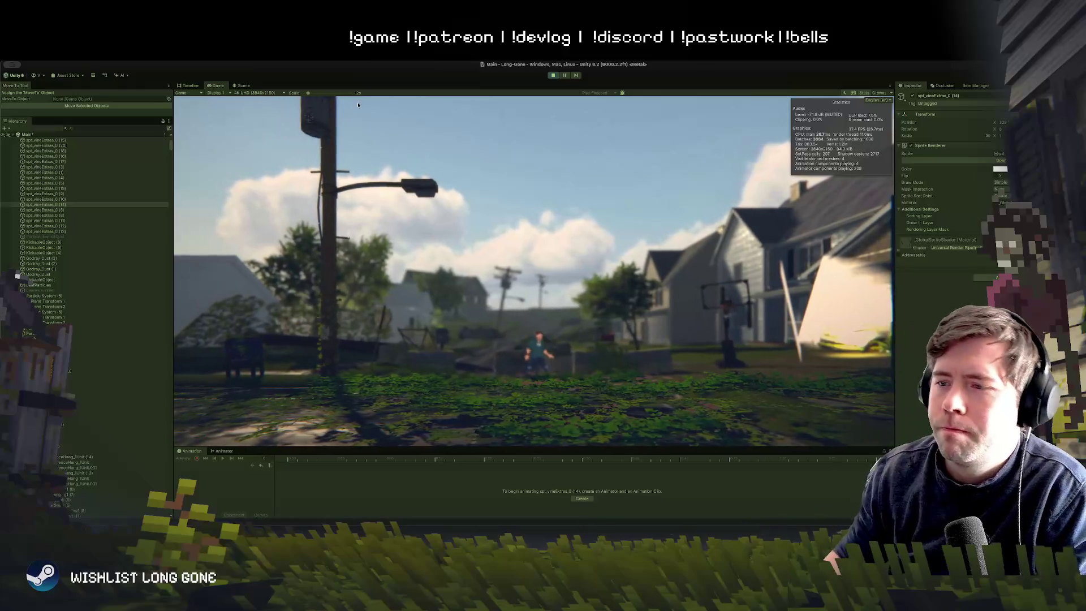
{"action": "key", "text": "super+p"}
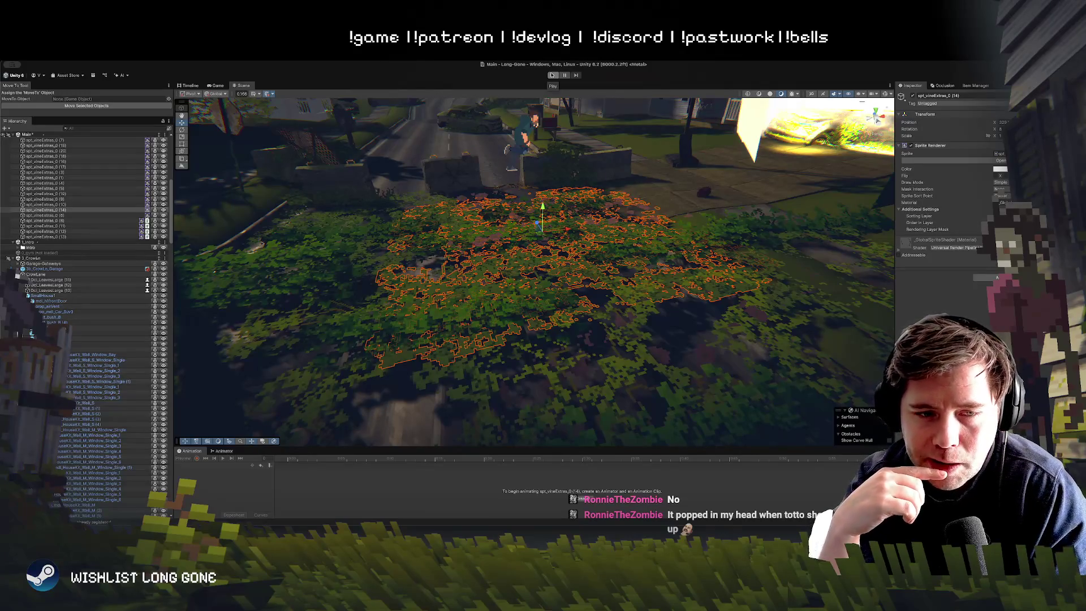
Rotate vine patch spt_vineExtras_0 (15) with the Rotate tool, then orbit over the yard
{"action": "left_click", "coordinate": [471, 320]}
{"action": "key", "text": "e"}
{"action": "mouse_move", "coordinate": [470, 321]}
{"action": "left_mouse_down"}
{"action": "mouse_move", "coordinate": [435, 344]}
{"action": "mouse_move", "coordinate": [523, 321]}
{"action": "mouse_move", "coordinate": [452, 351]}
{"action": "mouse_move", "coordinate": [478, 343]}
{"action": "mouse_move", "coordinate": [515, 263]}
{"action": "left_mouse_up"}
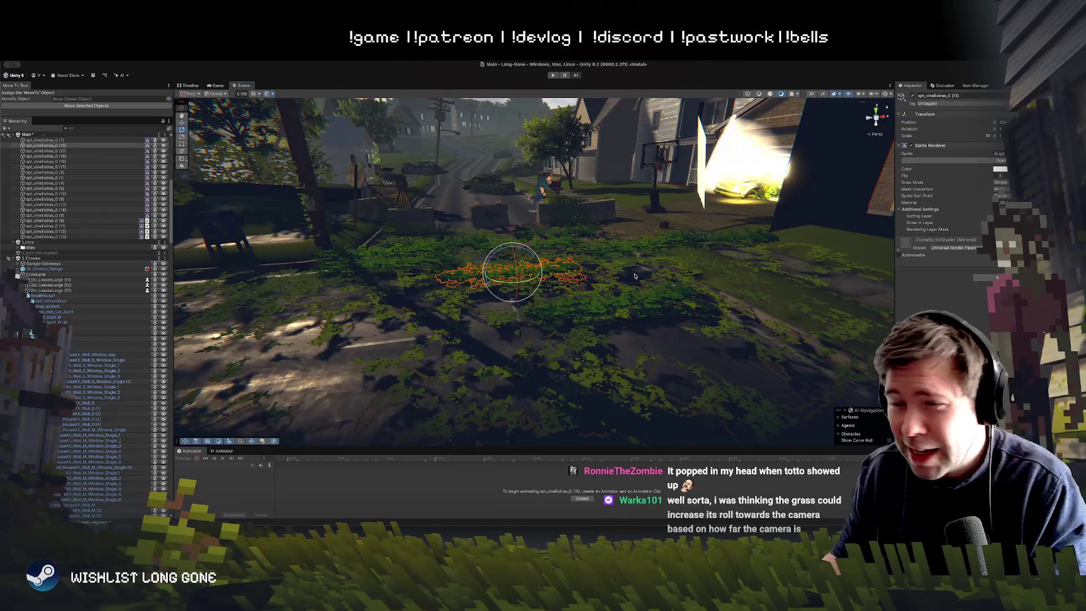
{"action": "left_click_drag", "start_coordinate": [548, 253], "coordinate": [537, 343]}
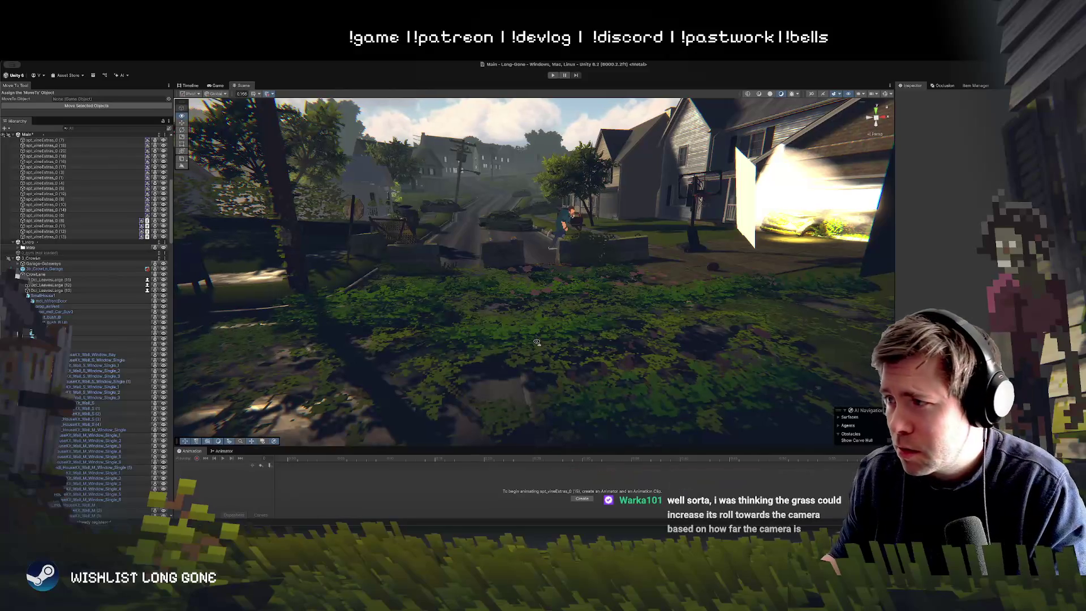
Fly the Scene camera toward the houses and start Play mode to test the decals
{"action": "left_click_drag", "start_coordinate": [537, 342], "coordinate": [538, 334]}
{"action": "key", "text": "w"}
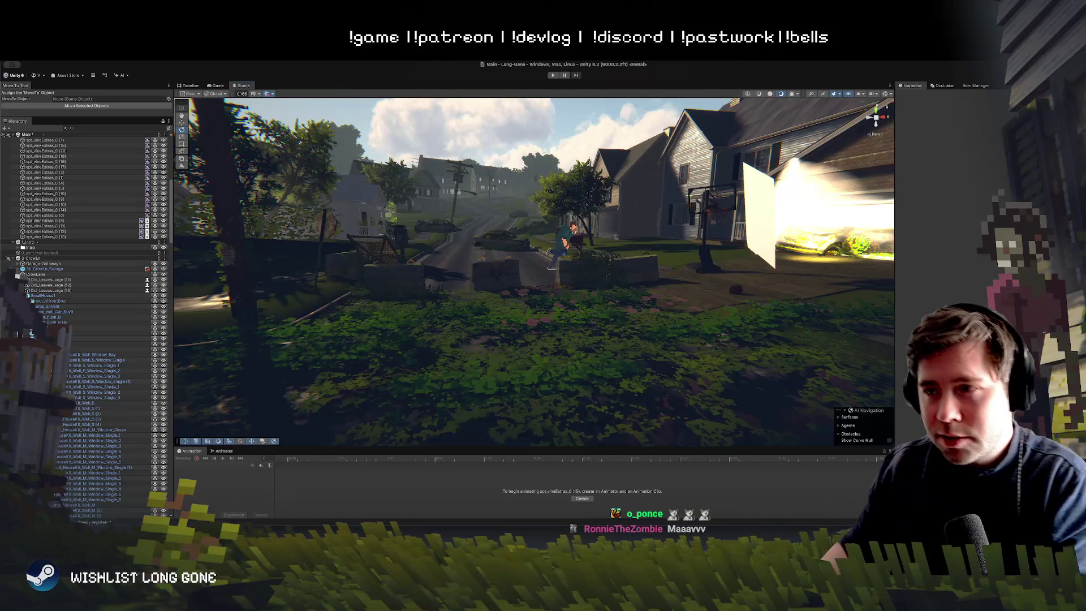
{"action": "left_click", "coordinate": [552, 74]}
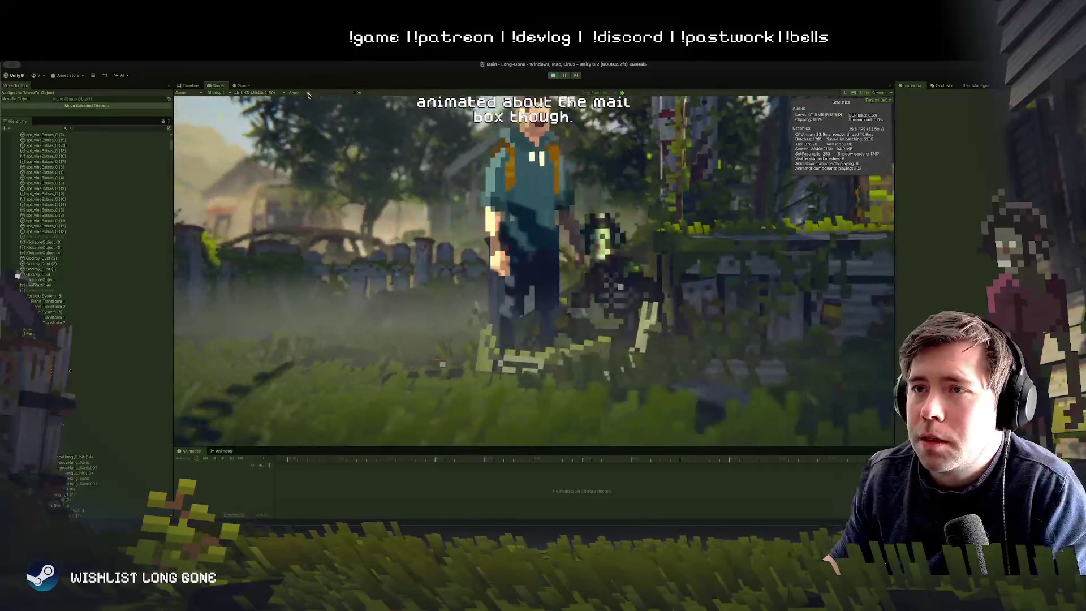
Stop the running game to return to editing the street and front garden
{"action": "scroll", "coordinate": [331, 192], "scroll_direction": "down", "scroll_amount": 2}
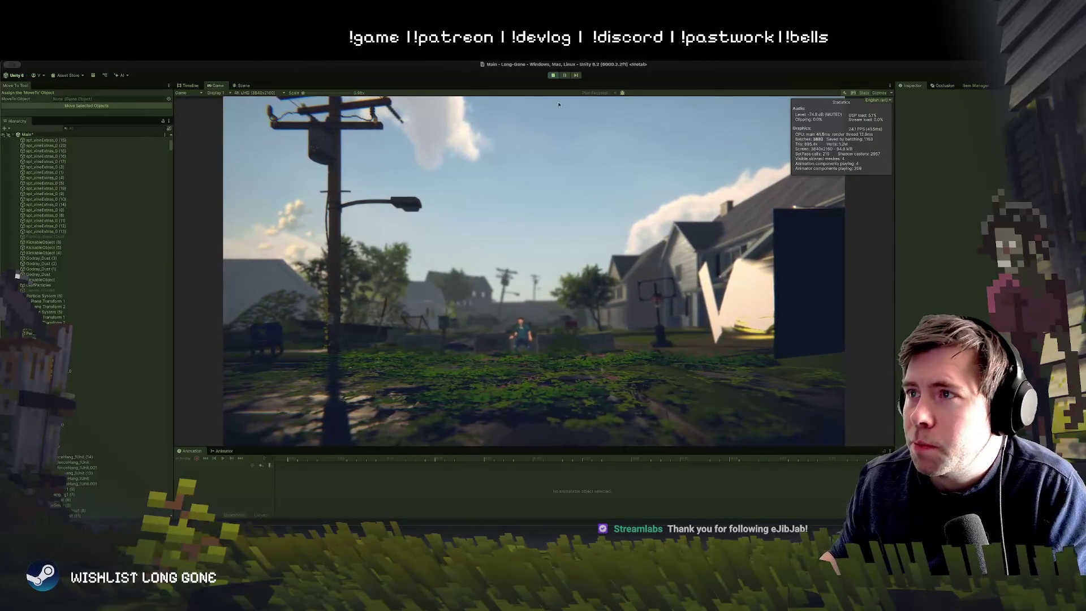
{"action": "left_click", "coordinate": [554, 75]}
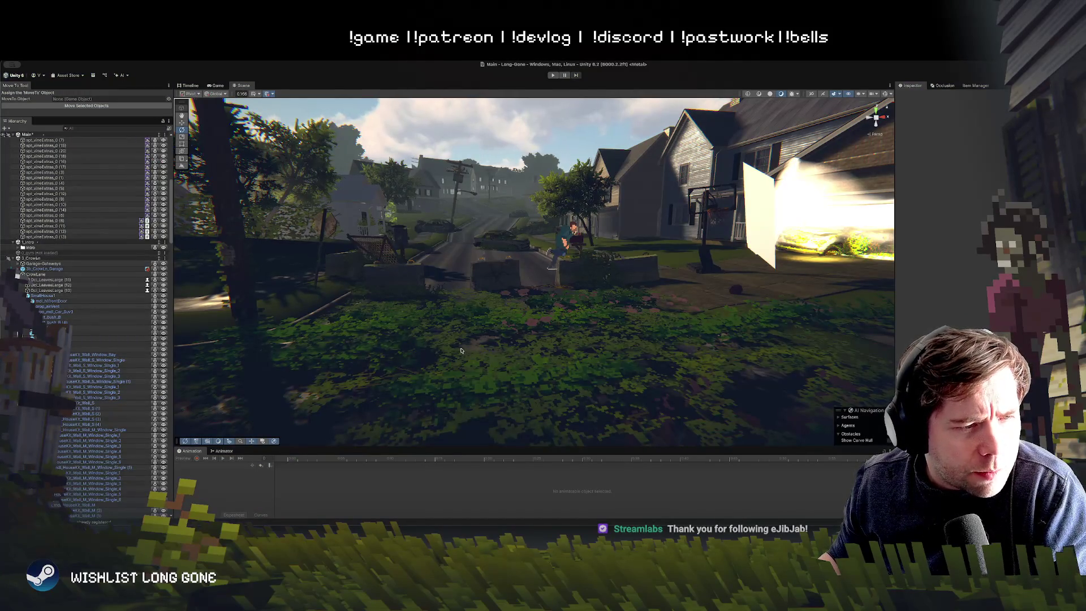
Orbit over the front garden and select the vine decal spt_vineExtras_0 (15)
{"action": "mouse_move", "coordinate": [467, 343]}
{"action": "left_mouse_down"}
{"action": "mouse_move", "coordinate": [493, 311]}
{"action": "mouse_move", "coordinate": [527, 350]}
{"action": "left_mouse_up"}
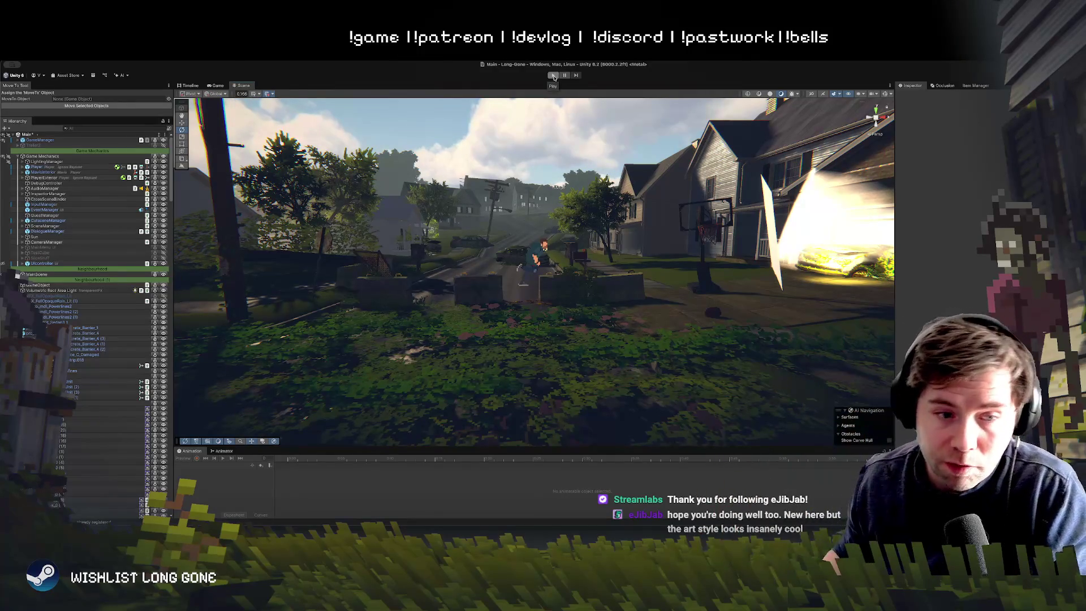
{"action": "left_click_drag", "start_coordinate": [599, 218], "coordinate": [618, 214]}
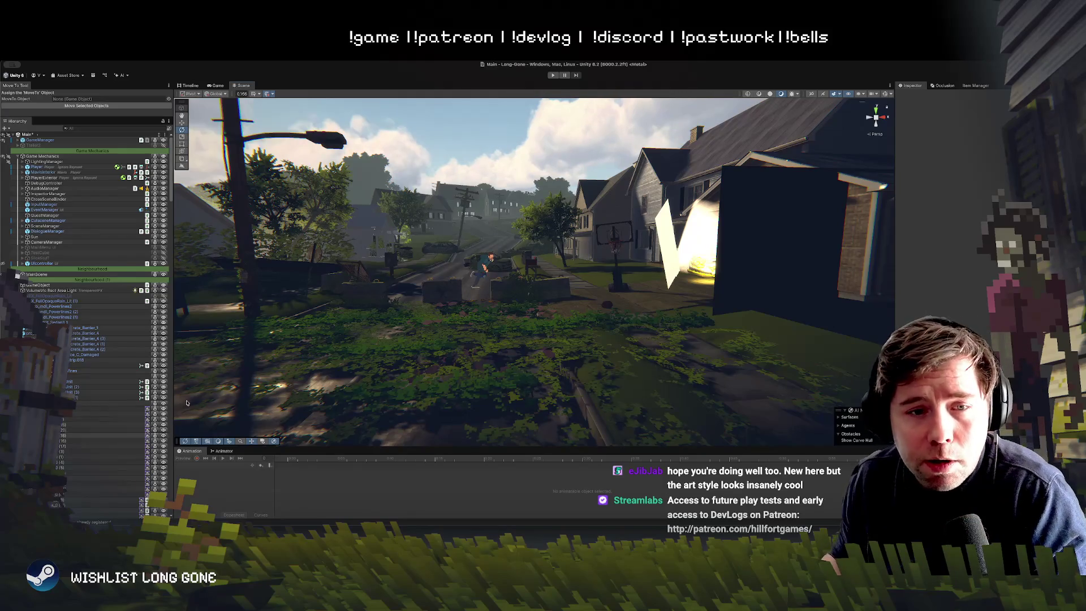
{"action": "mouse_move", "coordinate": [565, 264]}
{"action": "left_mouse_down"}
{"action": "mouse_move", "coordinate": [493, 313]}
{"action": "mouse_move", "coordinate": [491, 332]}
{"action": "mouse_move", "coordinate": [633, 317]}
{"action": "left_mouse_up"}
{"action": "left_click", "coordinate": [491, 332]}
{"action": "left_click", "coordinate": [491, 332]}
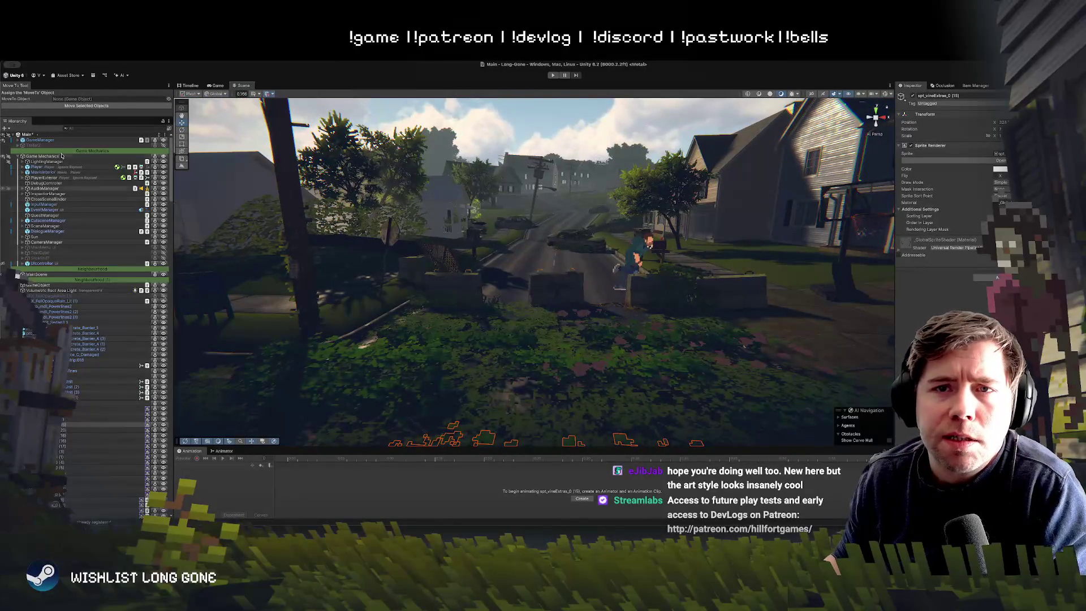
Check the LightingManager settings and select the concrete barrier beside the garden
{"action": "left_click", "coordinate": [124, 162]}
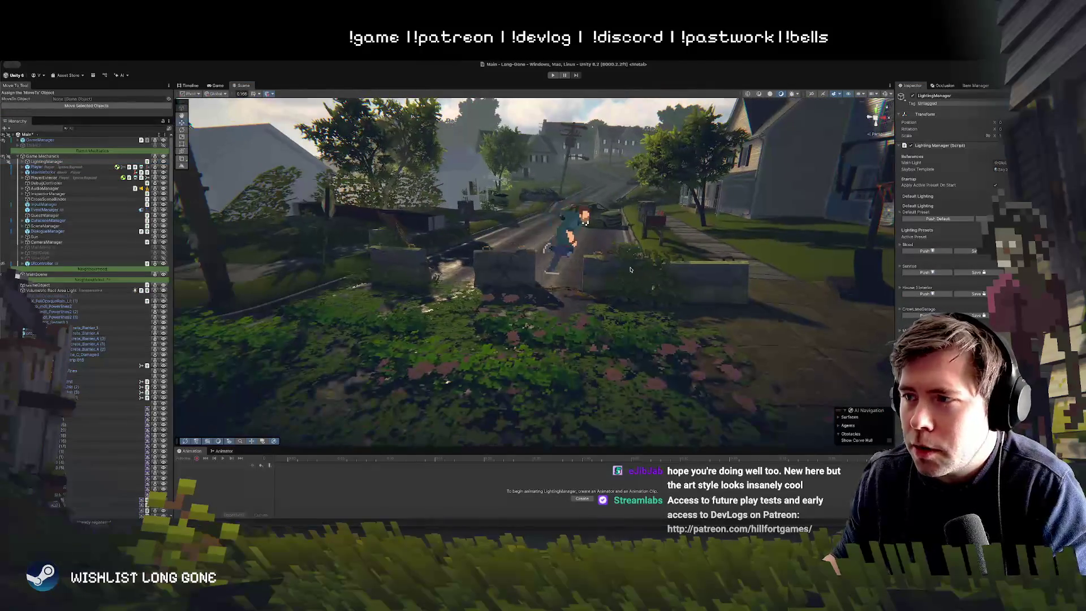
{"action": "left_click", "coordinate": [641, 271]}
{"action": "key", "text": "w"}
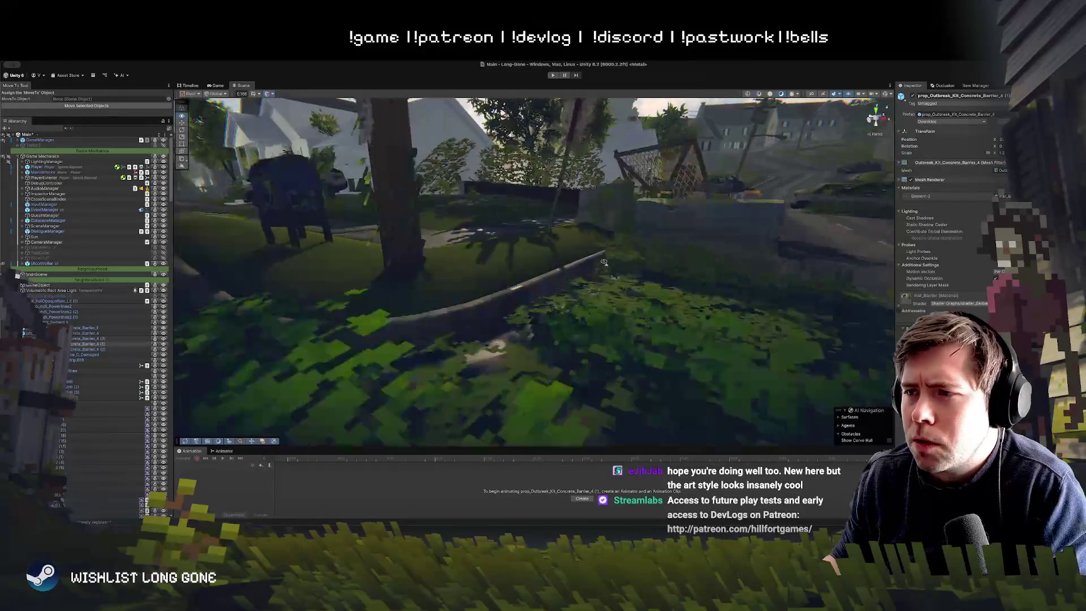
{"action": "key", "text": "s"}
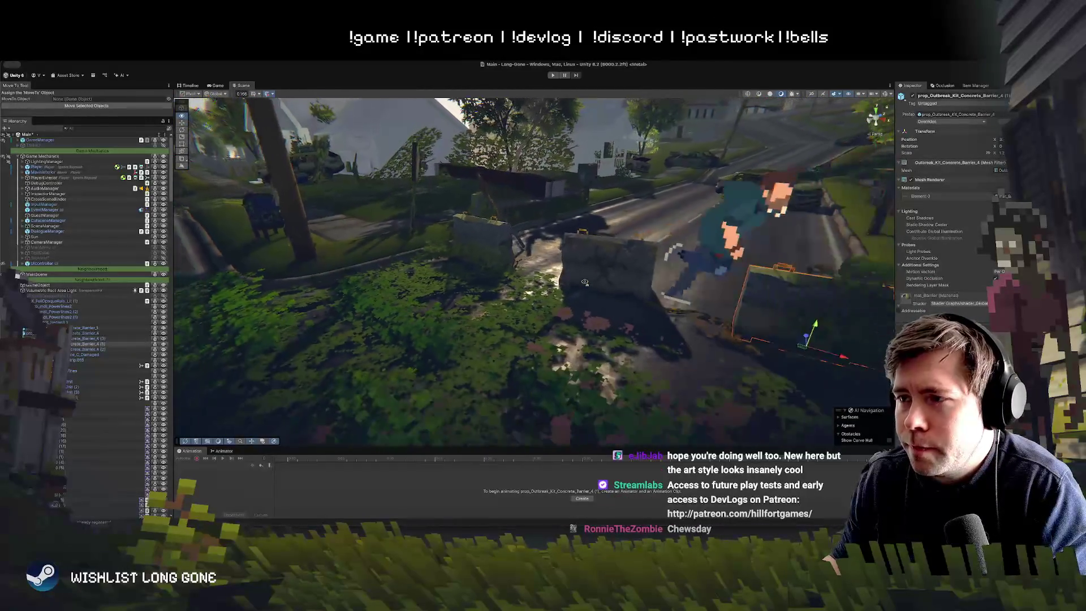
Select the skirting vines object and raise it above the grass
{"action": "left_click", "coordinate": [471, 258]}
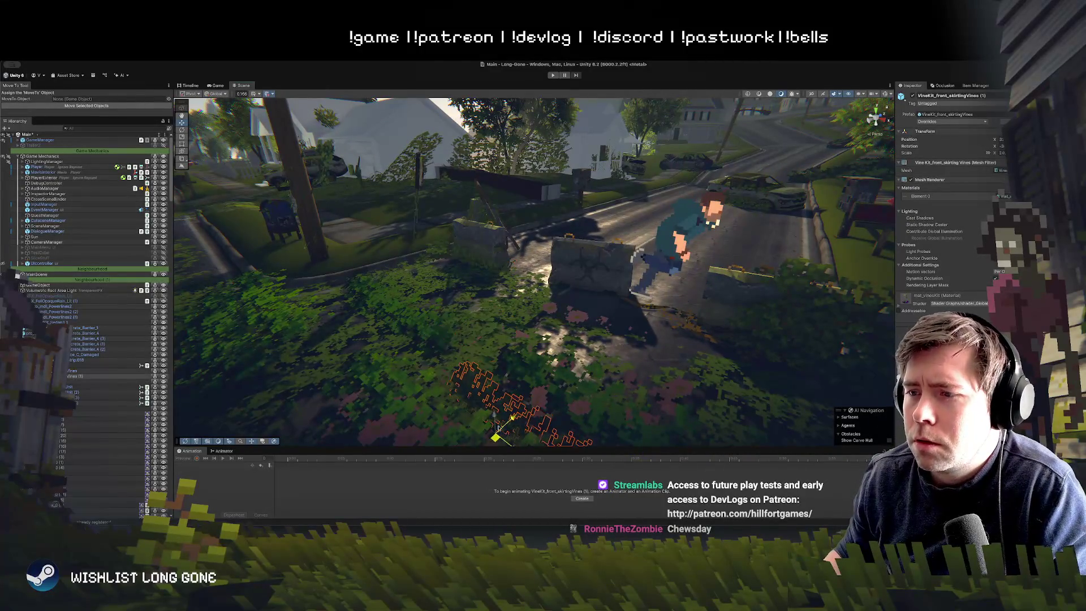
{"action": "key", "text": "w"}
{"action": "key", "text": "s"}
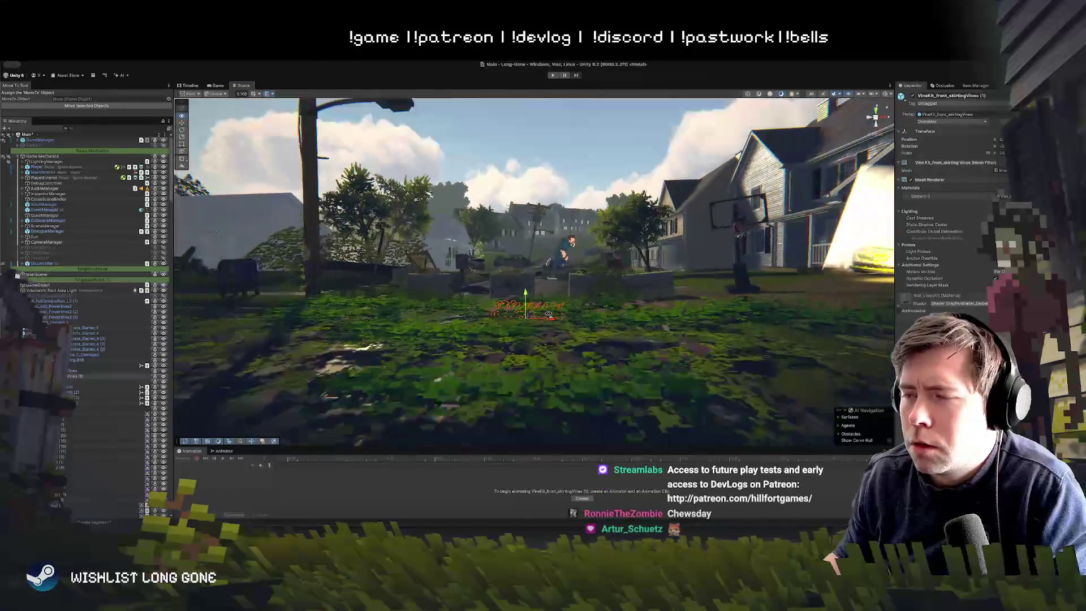
{"action": "key", "text": "w"}
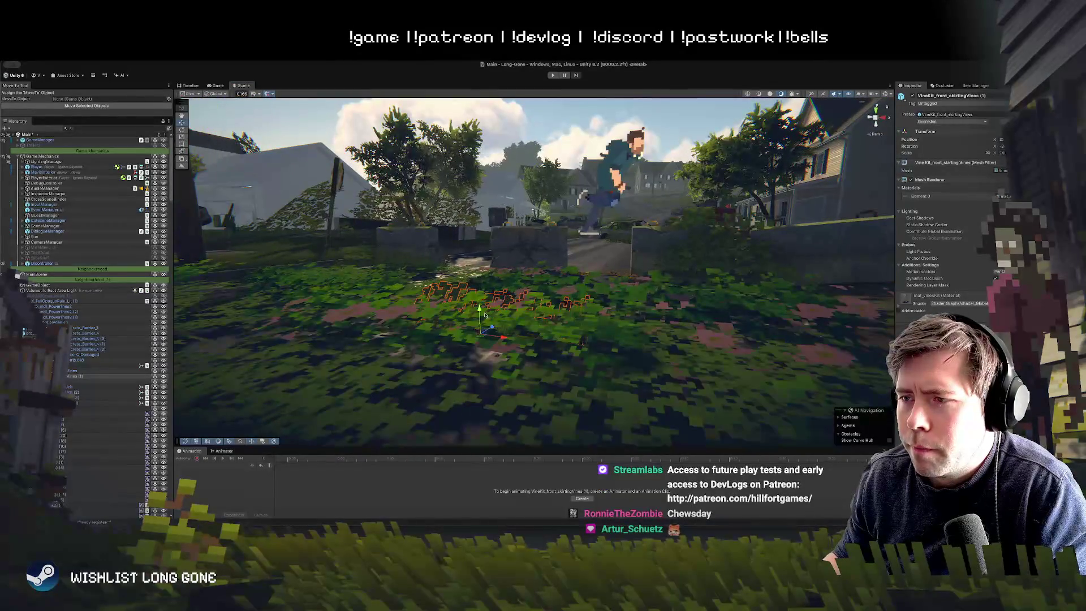
{"action": "mouse_move", "coordinate": [485, 315]}
{"action": "left_mouse_down"}
{"action": "mouse_move", "coordinate": [483, 280]}
{"action": "mouse_move", "coordinate": [448, 309]}
{"action": "mouse_move", "coordinate": [480, 290]}
{"action": "left_mouse_up"}
{"action": "left_click_drag", "start_coordinate": [545, 279], "coordinate": [518, 309]}
Duplicate the vines, drag the copy left across the grass, then delete that copy
{"action": "key", "text": "ctrl+d"}
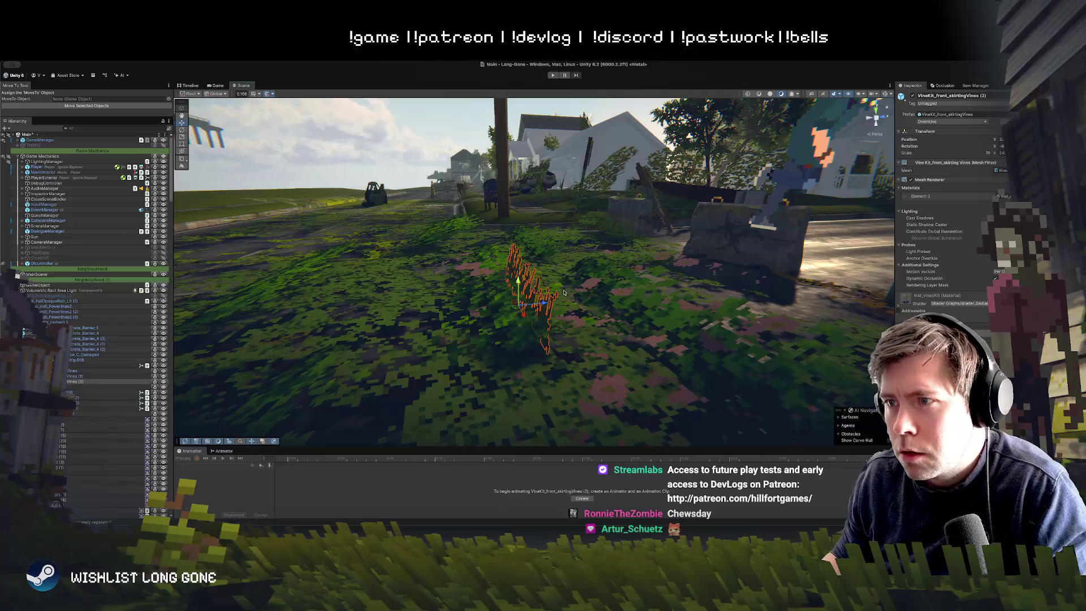
{"action": "mouse_move", "coordinate": [521, 307]}
{"action": "left_mouse_down"}
{"action": "mouse_move", "coordinate": [330, 271]}
{"action": "mouse_move", "coordinate": [334, 252]}
{"action": "left_mouse_up"}
{"action": "mouse_move", "coordinate": [418, 269]}
{"action": "left_mouse_down"}
{"action": "mouse_move", "coordinate": [496, 145]}
{"action": "mouse_move", "coordinate": [508, 238]}
{"action": "mouse_move", "coordinate": [477, 208]}
{"action": "left_mouse_up"}
{"action": "left_click", "coordinate": [496, 145]}
{"action": "key", "text": "ctrl+z"}
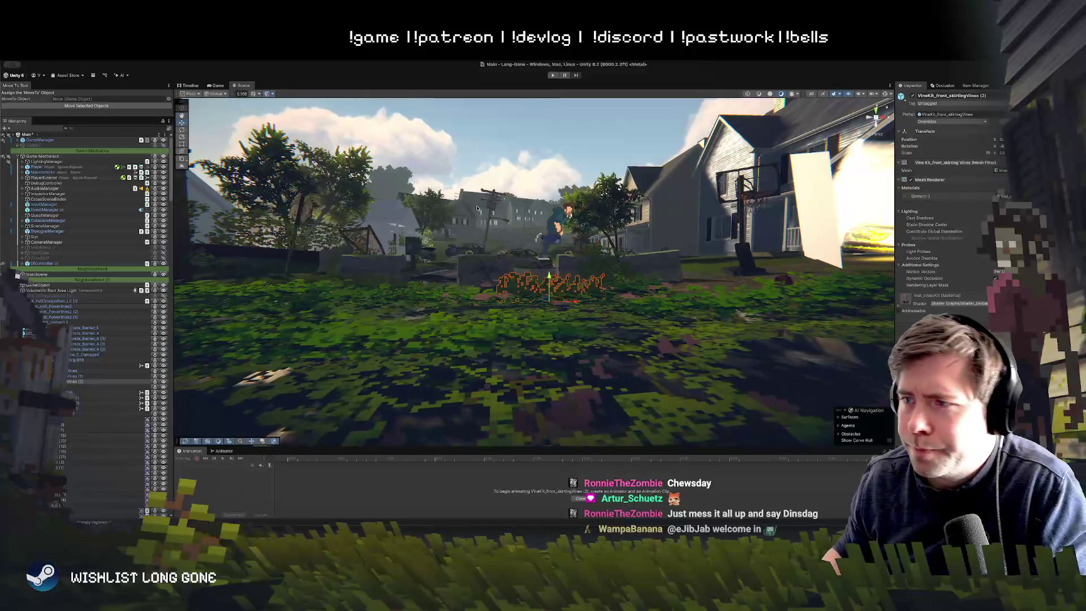
{"action": "left_click", "coordinate": [477, 208]}
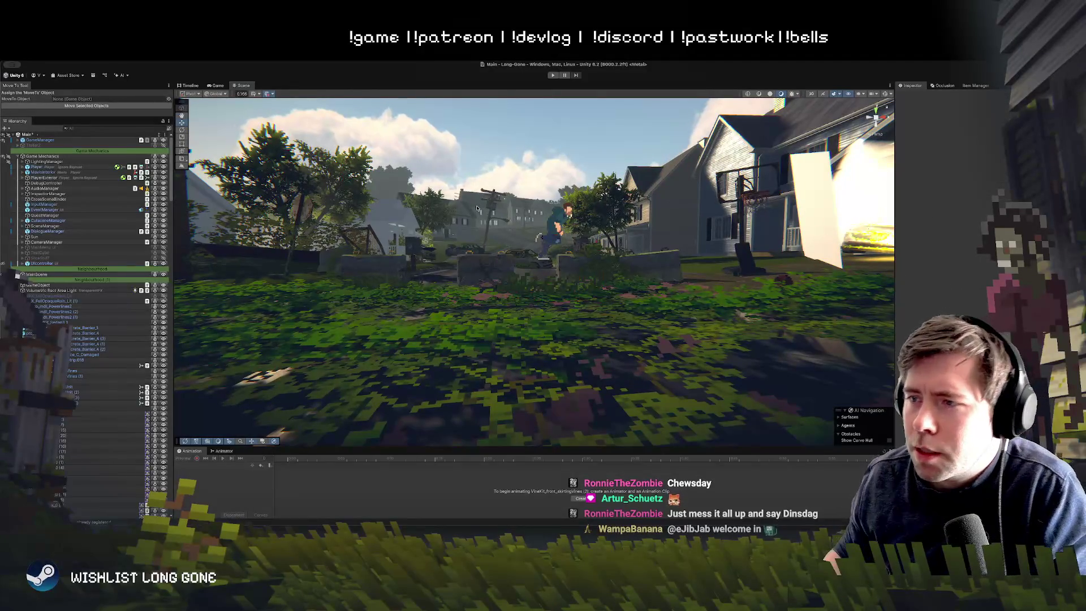
{"action": "left_click", "coordinate": [536, 291]}
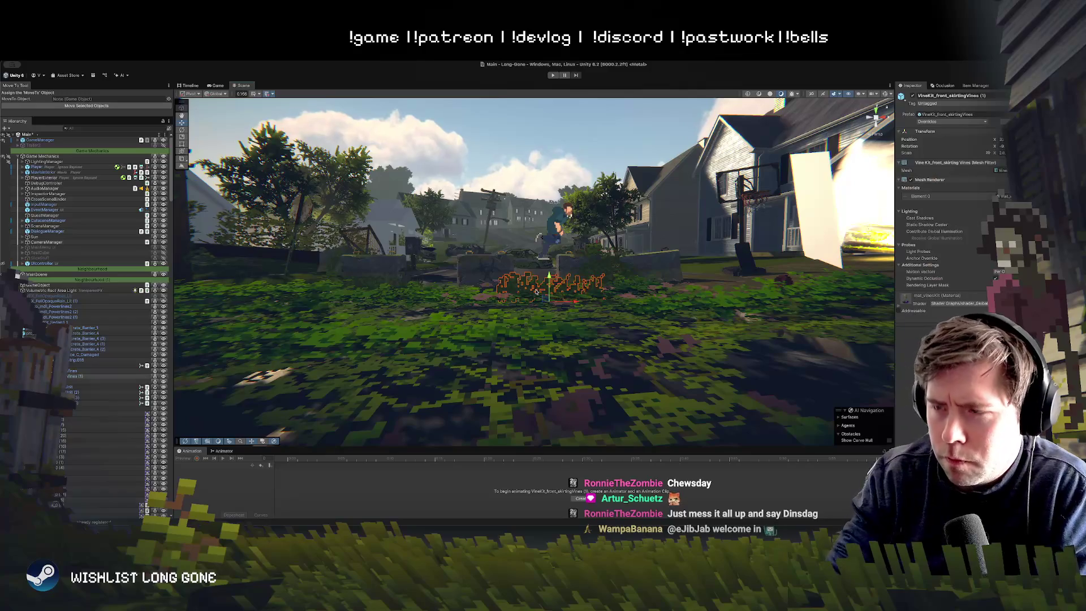
{"action": "key", "text": "Delete"}
{"action": "left_click_drag", "start_coordinate": [522, 291], "coordinate": [520, 313]}
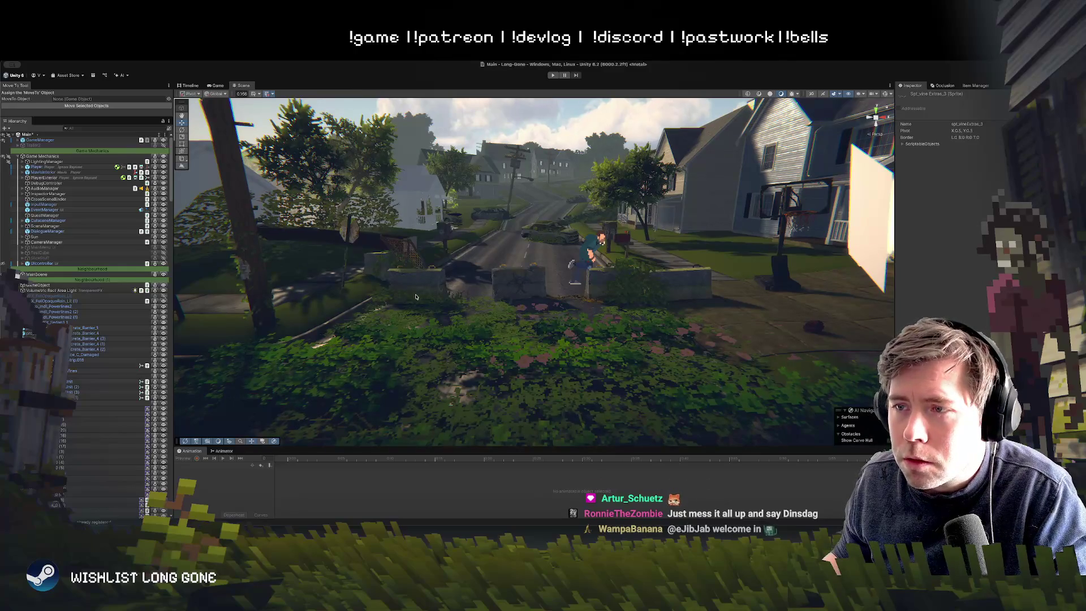
Place the VineKit_front_Bush_1Unit prefab on the yard ground before the concrete barriers
{"action": "left_click", "coordinate": [434, 297]}
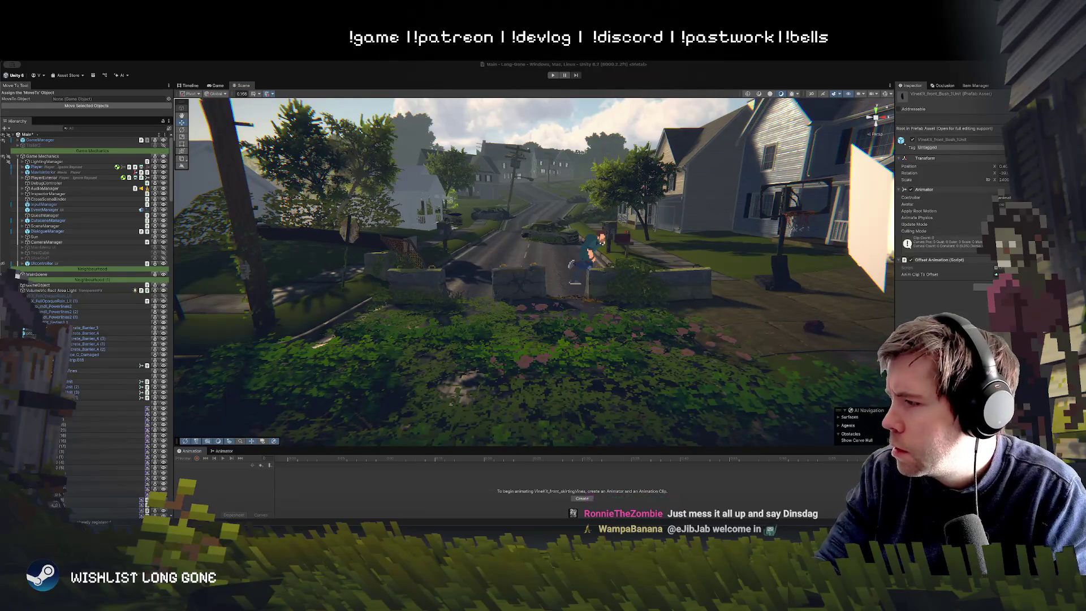
{"action": "mouse_move", "coordinate": [199, 216]}
{"action": "left_mouse_down"}
{"action": "mouse_move", "coordinate": [477, 364]}
{"action": "mouse_move", "coordinate": [478, 311]}
{"action": "mouse_move", "coordinate": [480, 350]}
{"action": "mouse_move", "coordinate": [474, 323]}
{"action": "mouse_move", "coordinate": [539, 386]}
{"action": "left_mouse_up"}
{"action": "key", "text": "e"}
{"action": "key", "text": "w"}
{"action": "key", "text": "f"}
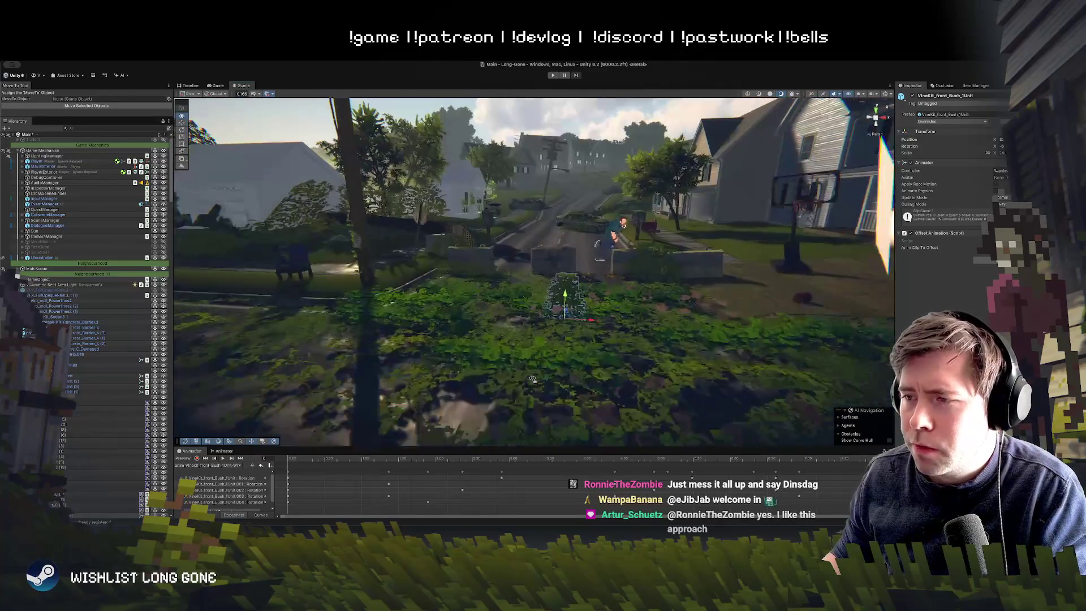
Duplicate the bush and rotate the copy to face a different direction
{"action": "key", "text": "e"}
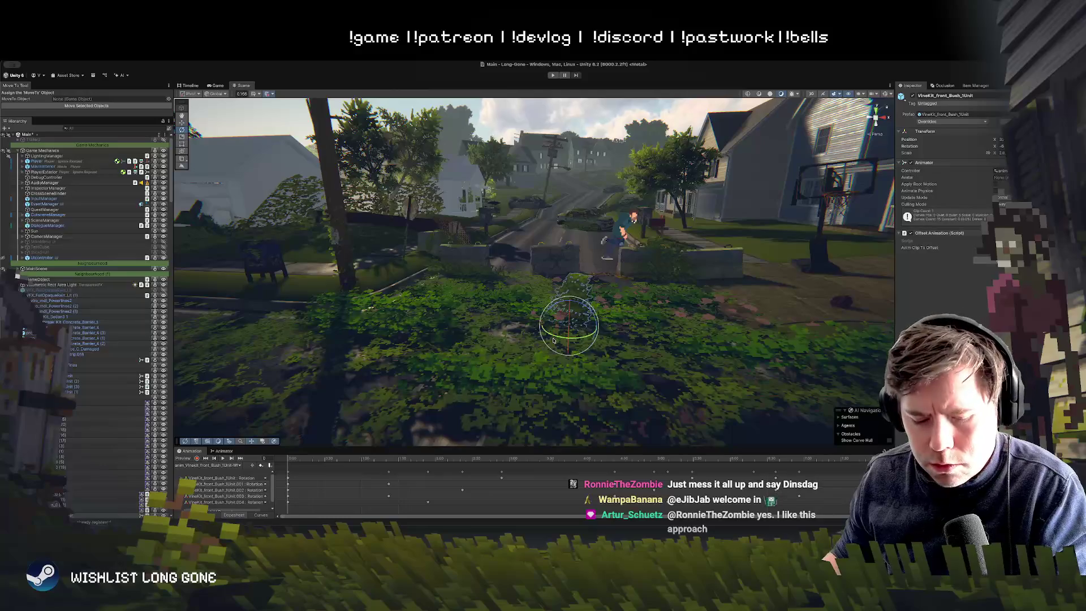
{"action": "key", "text": "ctrl+d"}
{"action": "mouse_move", "coordinate": [554, 338]}
{"action": "left_mouse_down"}
{"action": "mouse_move", "coordinate": [570, 318]}
{"action": "mouse_move", "coordinate": [606, 327]}
{"action": "left_mouse_up"}
{"action": "key", "text": "w"}
{"action": "key", "text": "s"}
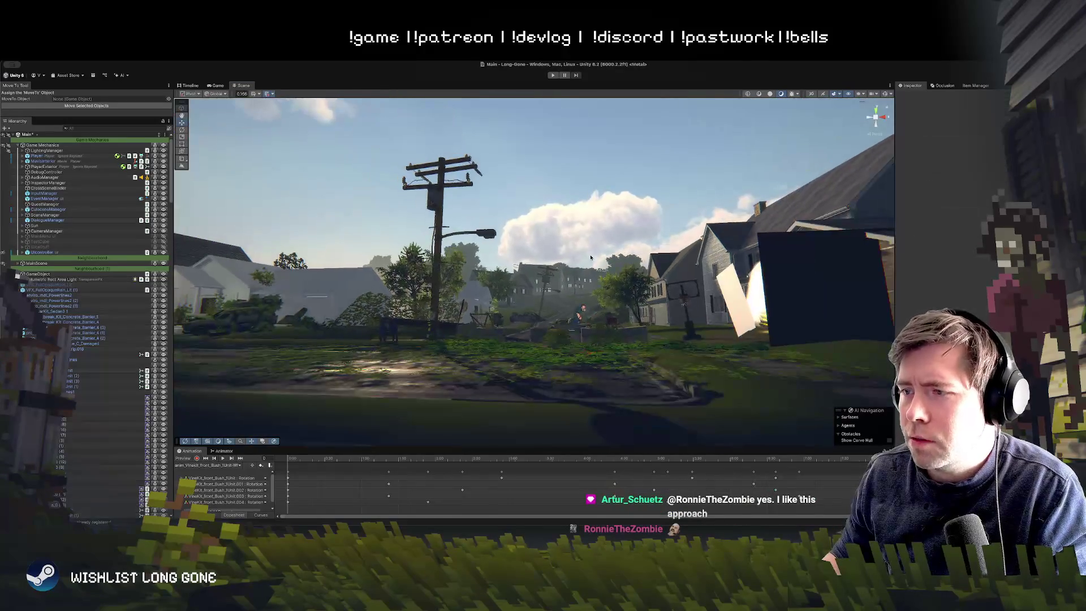
{"action": "key", "text": "ctrl+z"}
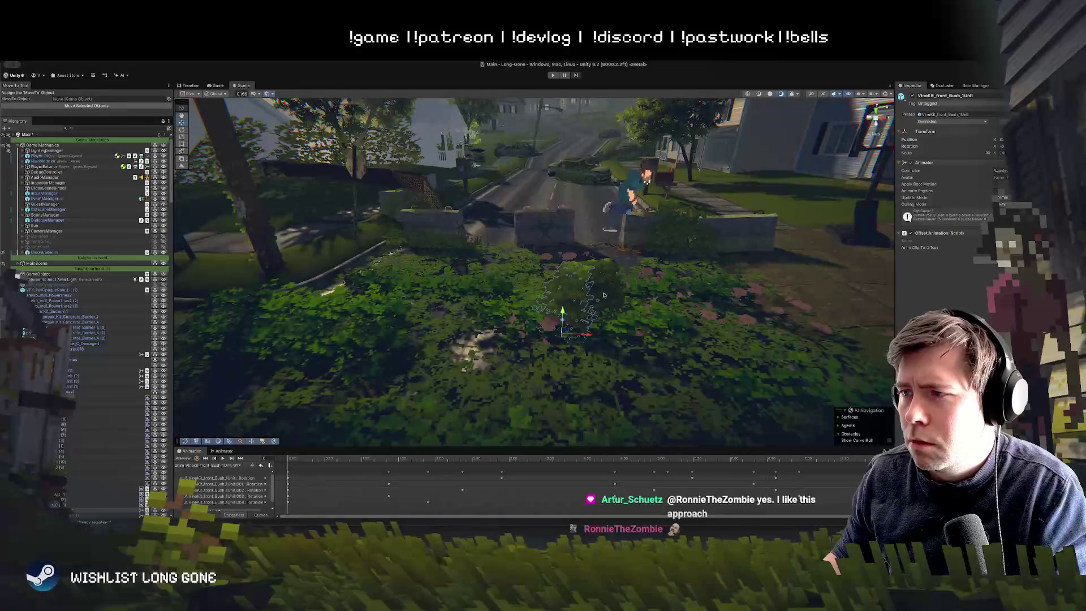
{"action": "left_click_drag", "start_coordinate": [605, 294], "coordinate": [442, 334]}
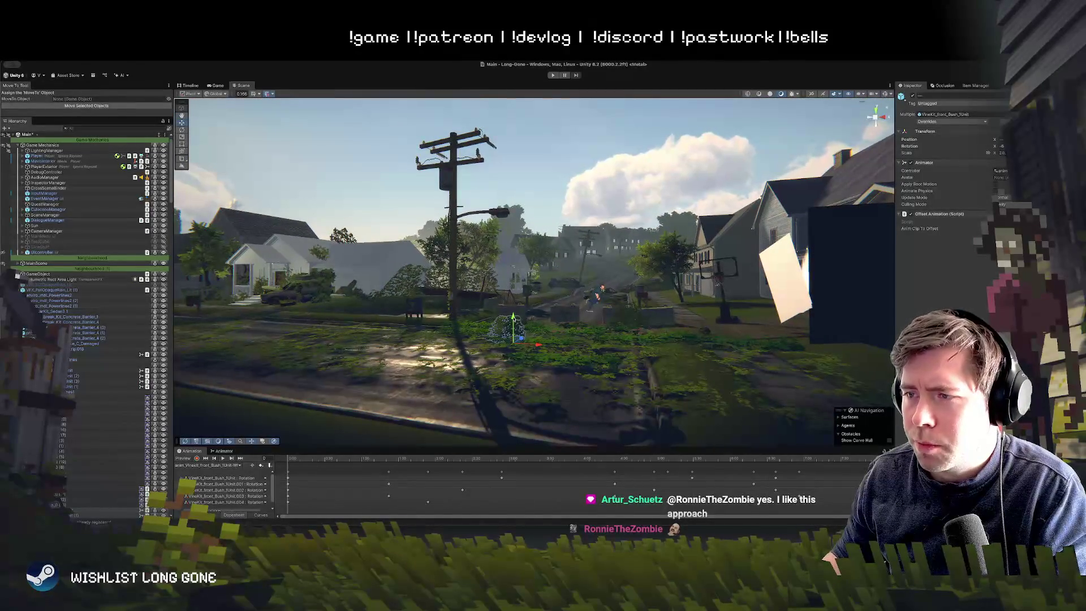
{"action": "mouse_move", "coordinate": [588, 317]}
{"action": "left_mouse_down"}
{"action": "mouse_move", "coordinate": [618, 306]}
{"action": "mouse_move", "coordinate": [614, 271]}
{"action": "mouse_move", "coordinate": [612, 288]}
{"action": "left_mouse_up"}
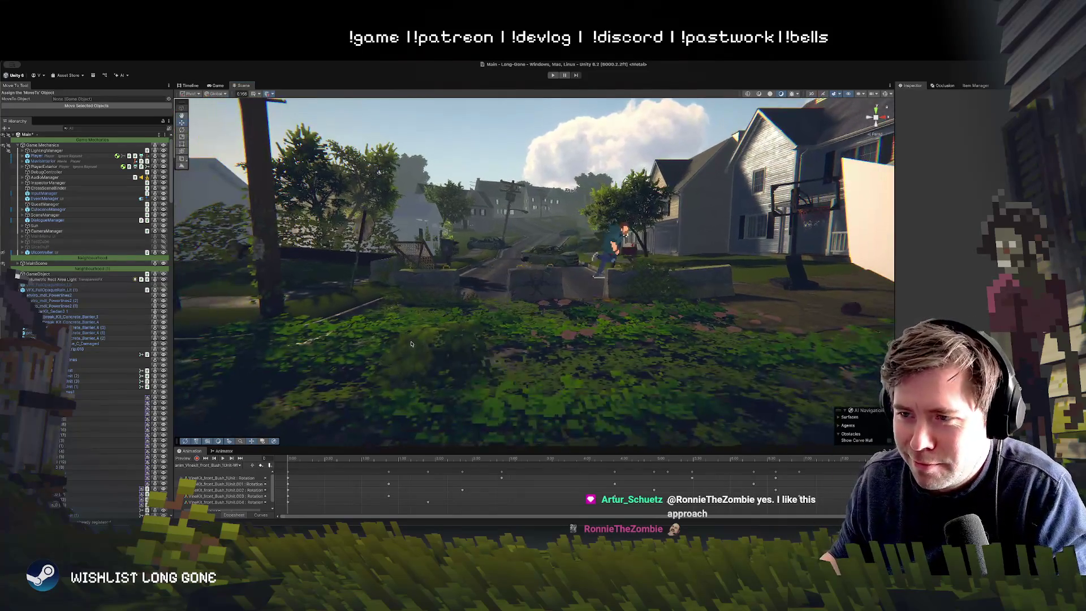
{"action": "left_click", "coordinate": [456, 344]}
{"action": "left_click", "coordinate": [428, 333]}
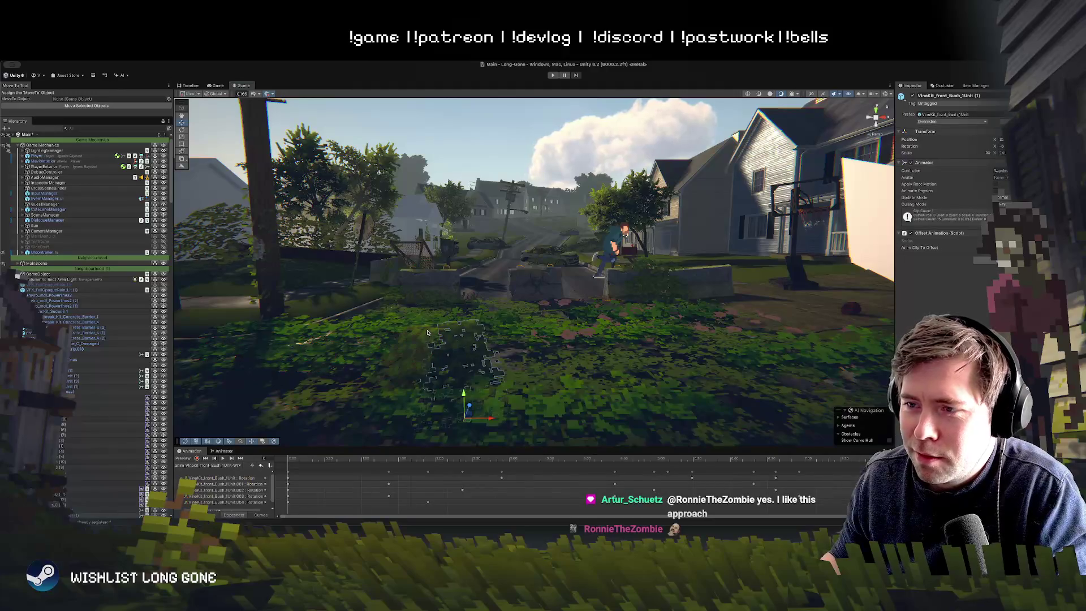
{"action": "left_click", "coordinate": [429, 333]}
{"action": "mouse_move", "coordinate": [512, 331]}
{"action": "left_mouse_down"}
{"action": "mouse_move", "coordinate": [517, 311]}
{"action": "mouse_move", "coordinate": [520, 368]}
{"action": "left_mouse_up"}
{"action": "left_click", "coordinate": [258, 134]}
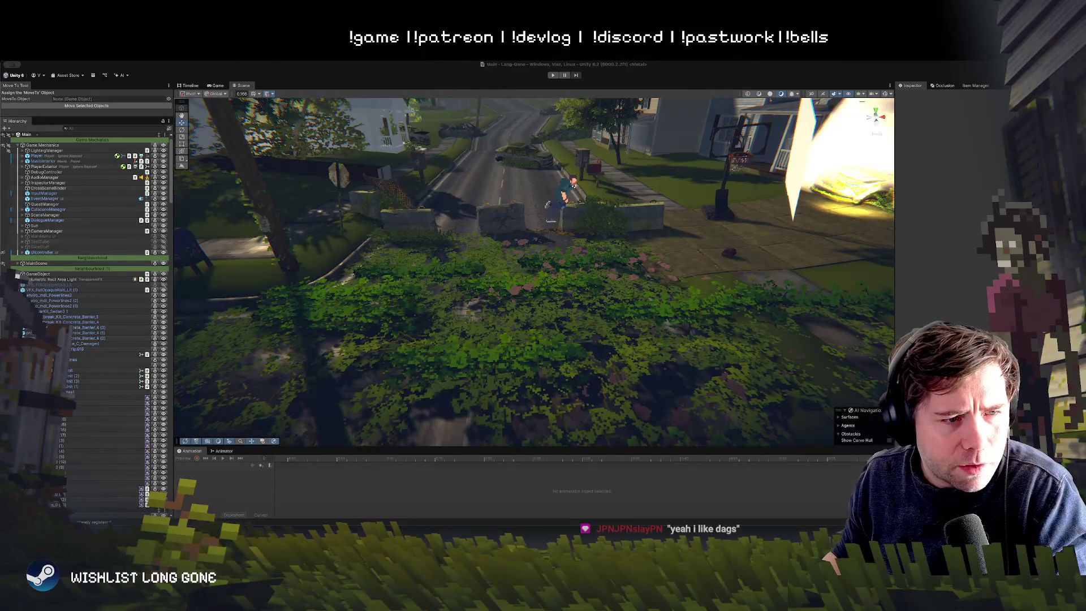
{"action": "key", "text": "super+Tab"}
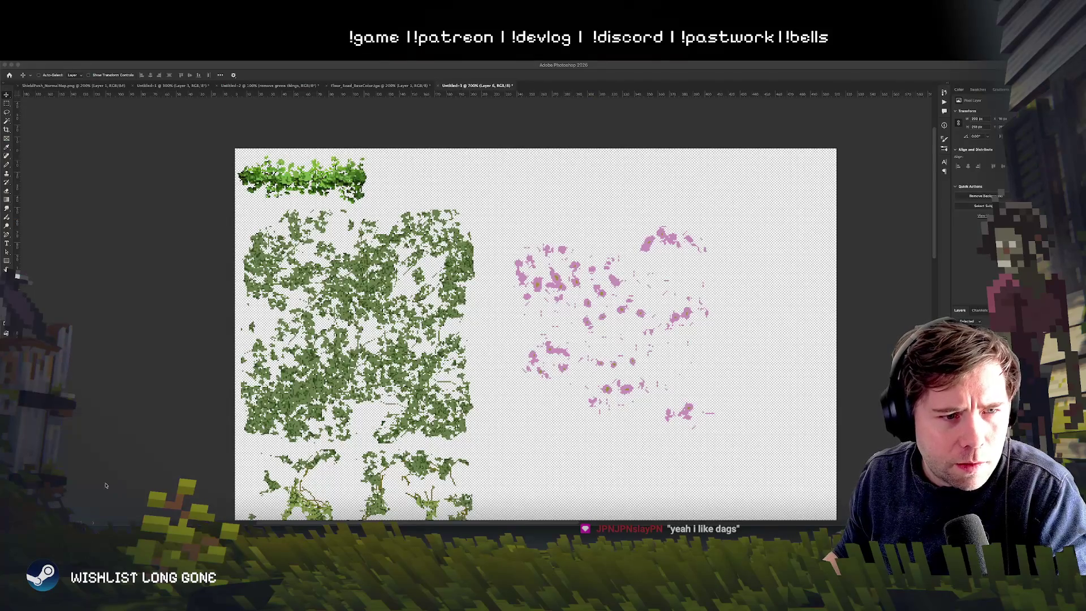
Alt-drag the leafy grass strip layer to place a copy right of the original
{"action": "left_click", "coordinate": [524, 331]}
{"action": "scroll", "coordinate": [524, 331], "scroll_direction": "up", "scroll_amount": 2}
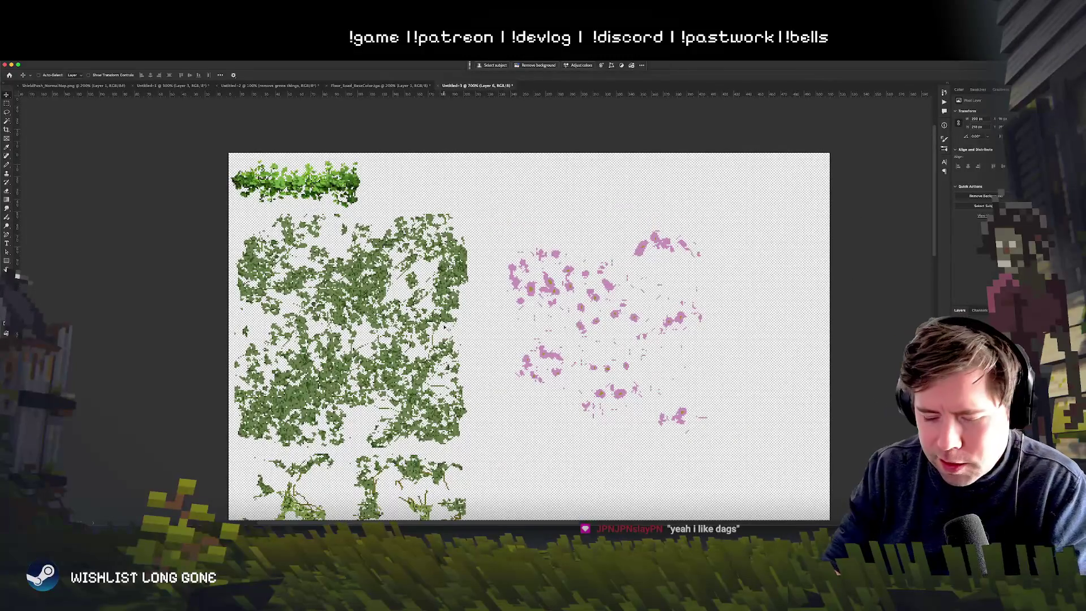
{"action": "scroll", "coordinate": [444, 327], "scroll_direction": "down", "scroll_amount": 2}
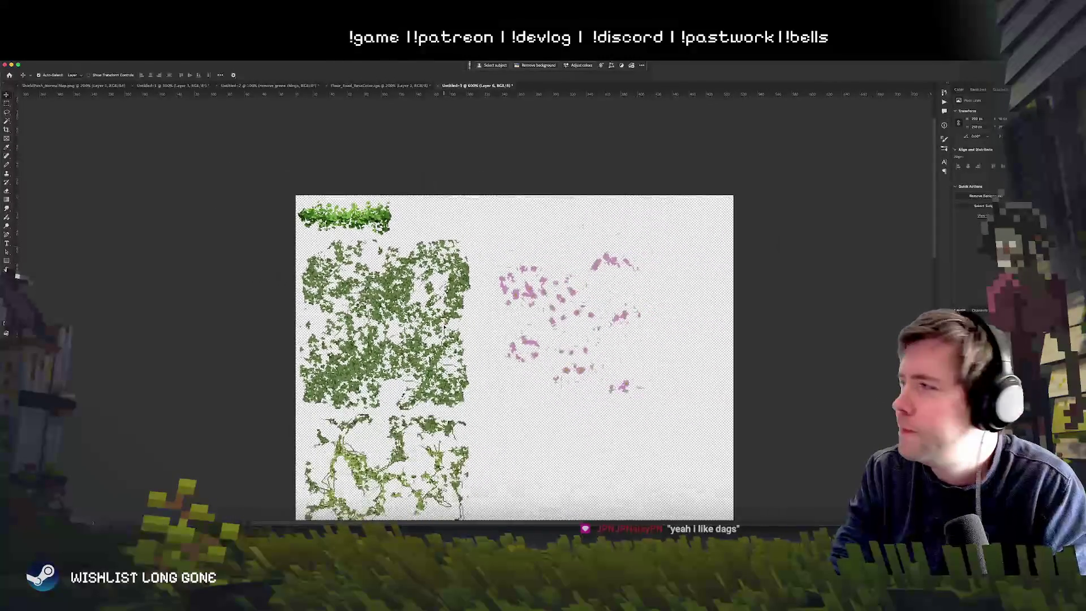
{"action": "scroll", "coordinate": [396, 300], "scroll_direction": "up", "scroll_amount": 2}
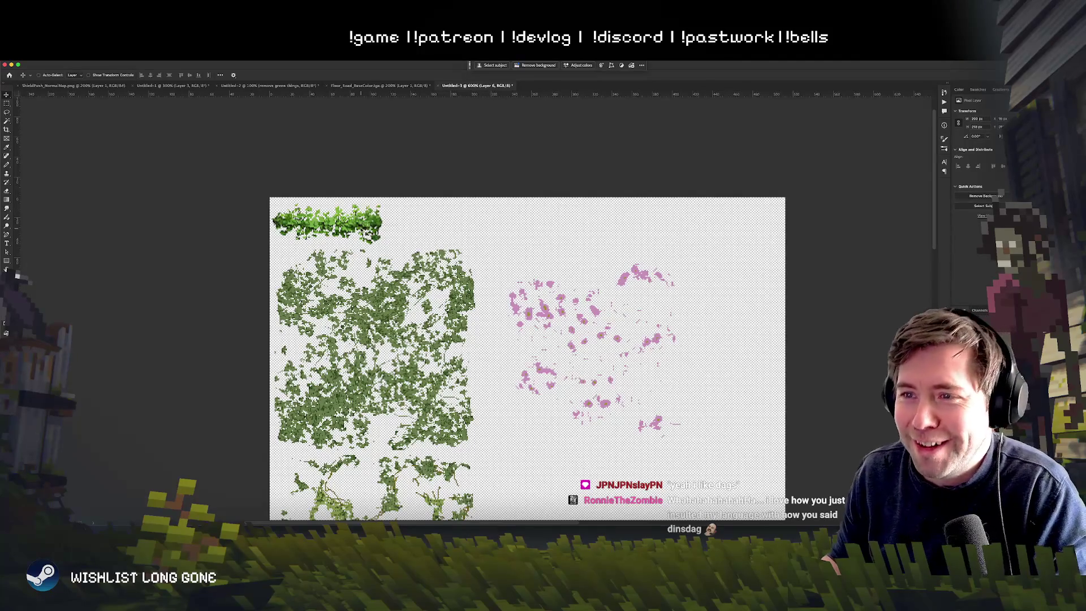
{"action": "left_click", "coordinate": [373, 229]}
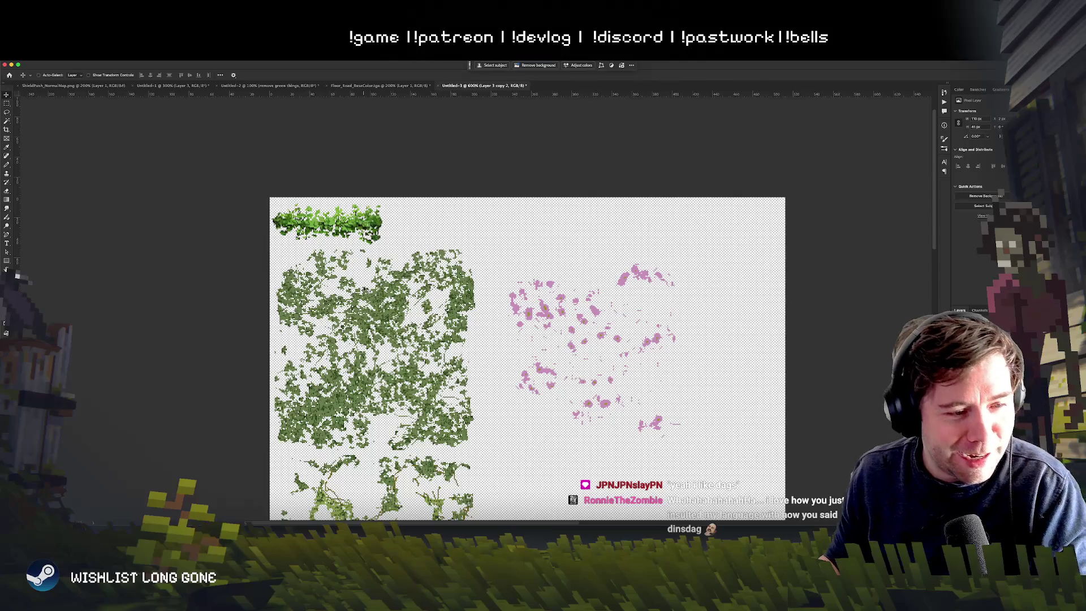
{"action": "left_click_drag", "start_coordinate": [397, 249], "coordinate": [795, 242]}
{"action": "mouse_move", "coordinate": [746, 285]}
{"action": "left_mouse_down"}
{"action": "mouse_move", "coordinate": [582, 288]}
{"action": "mouse_move", "coordinate": [582, 274]}
{"action": "mouse_move", "coordinate": [568, 297]}
{"action": "mouse_move", "coordinate": [598, 268]}
{"action": "mouse_move", "coordinate": [586, 280]}
{"action": "left_mouse_up"}
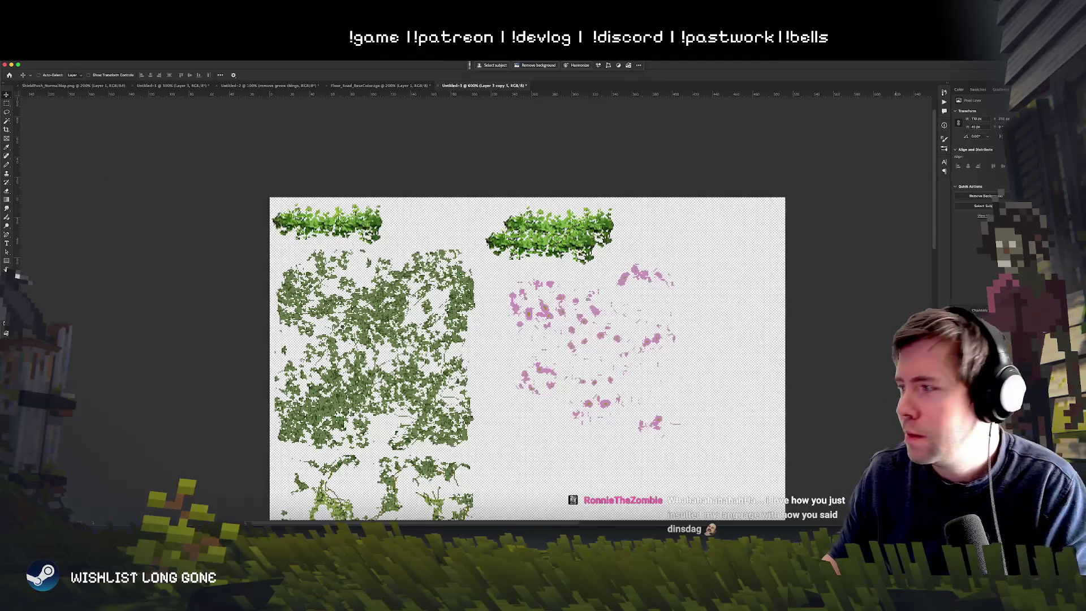
Undo the strip moves to remove the duplicated right grass strip
{"action": "key", "text": "ctrl+z"}
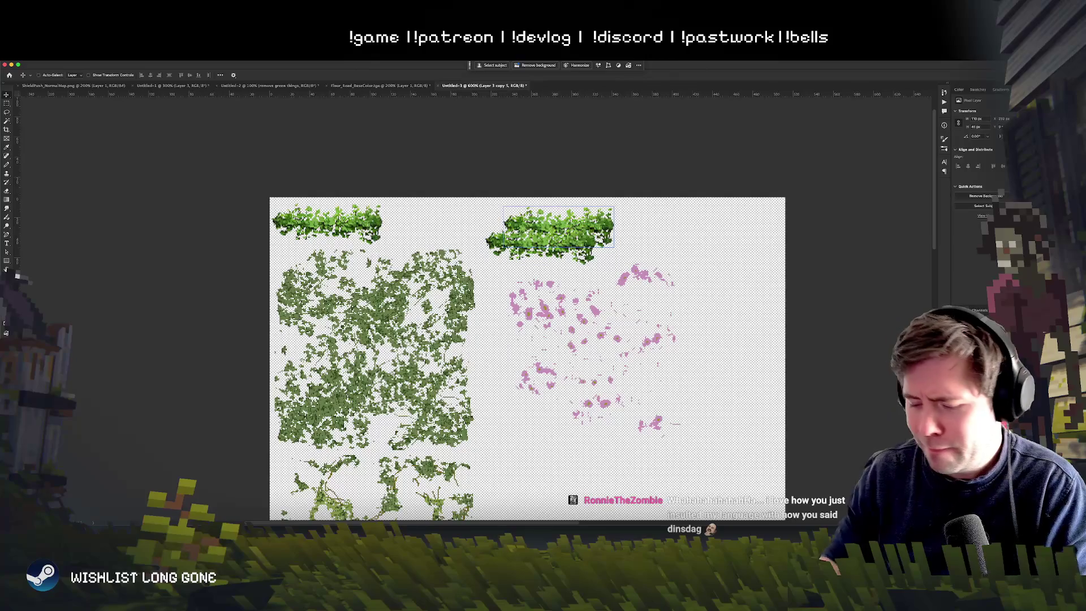
{"action": "key", "text": "ctrl+z"}
{"action": "key", "text": "ctrl+z"}
{"action": "key", "text": "ctrl+z"}
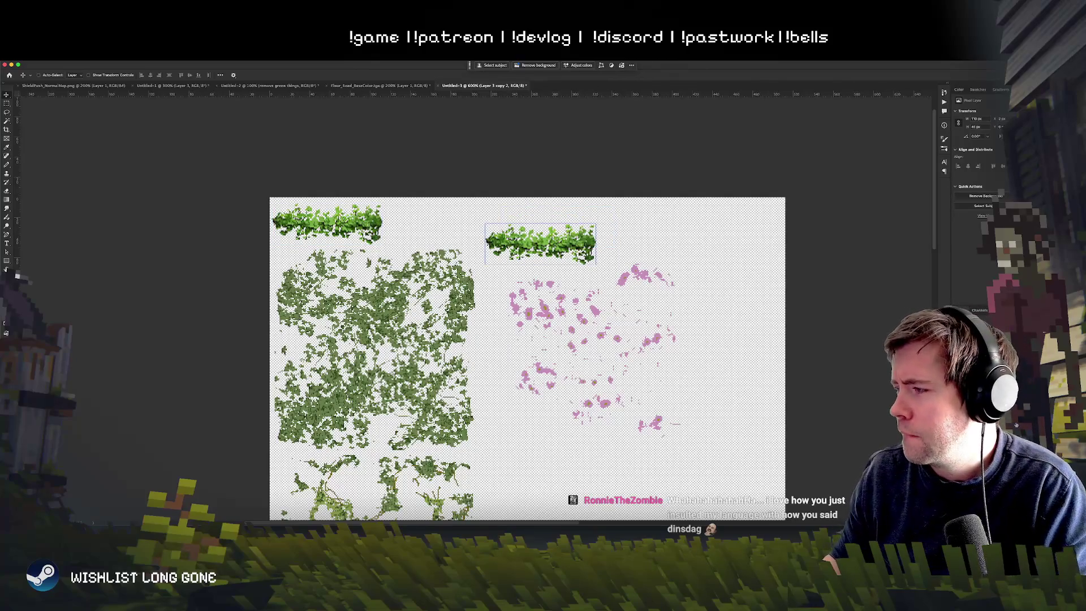
{"action": "key", "text": "ctrl+z"}
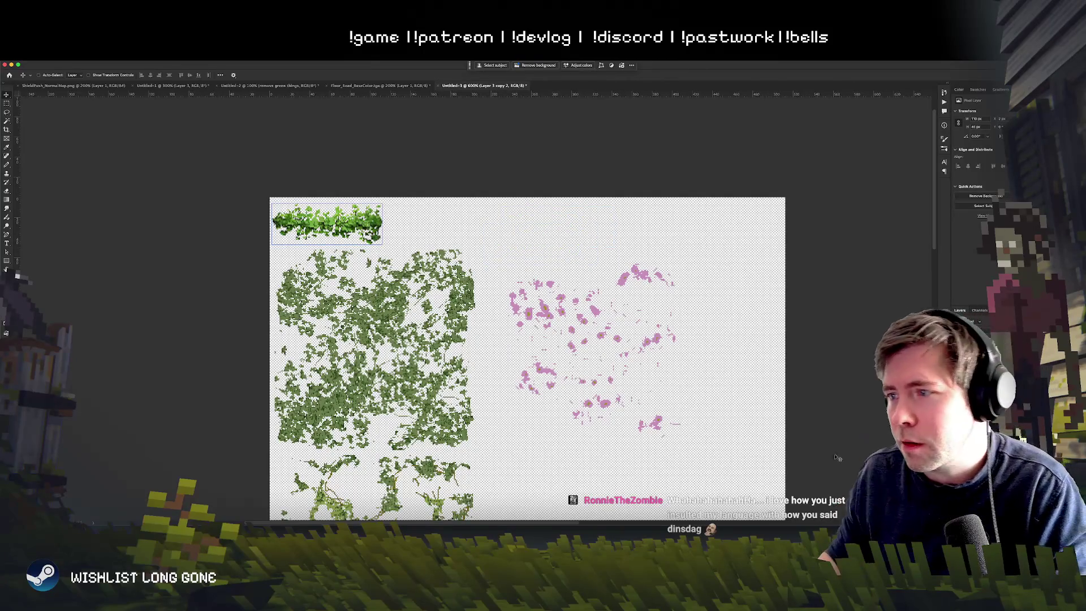
{"action": "scroll", "coordinate": [543, 339], "scroll_direction": "down", "scroll_amount": 3}
{"action": "scroll", "coordinate": [494, 237], "scroll_direction": "down", "scroll_amount": 3}
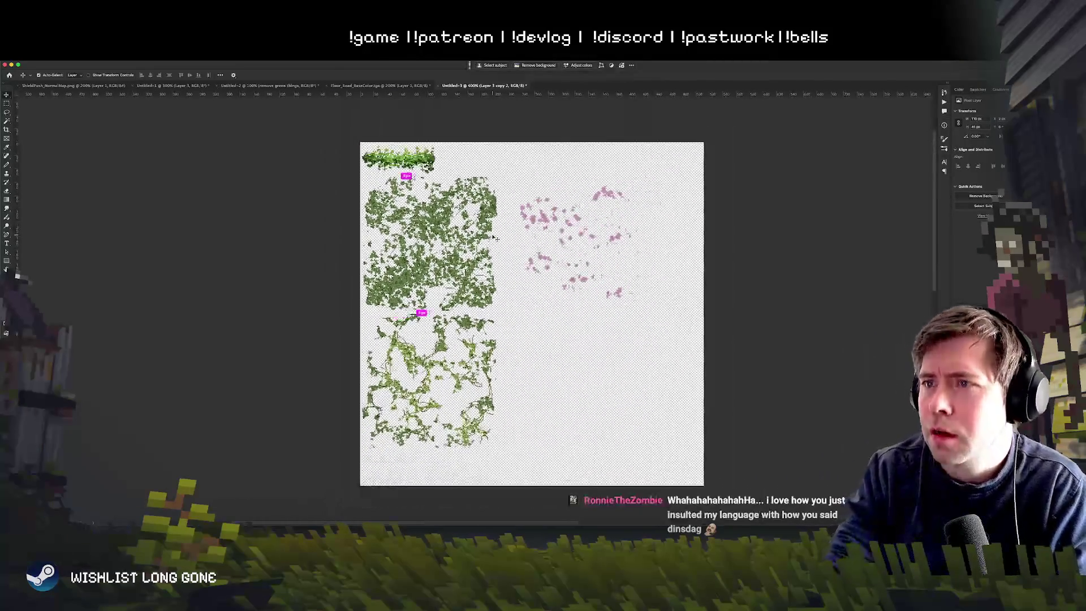
{"action": "scroll", "coordinate": [494, 237], "scroll_direction": "up", "scroll_amount": 1}
{"action": "scroll", "coordinate": [543, 312], "scroll_direction": "up", "scroll_amount": 2}
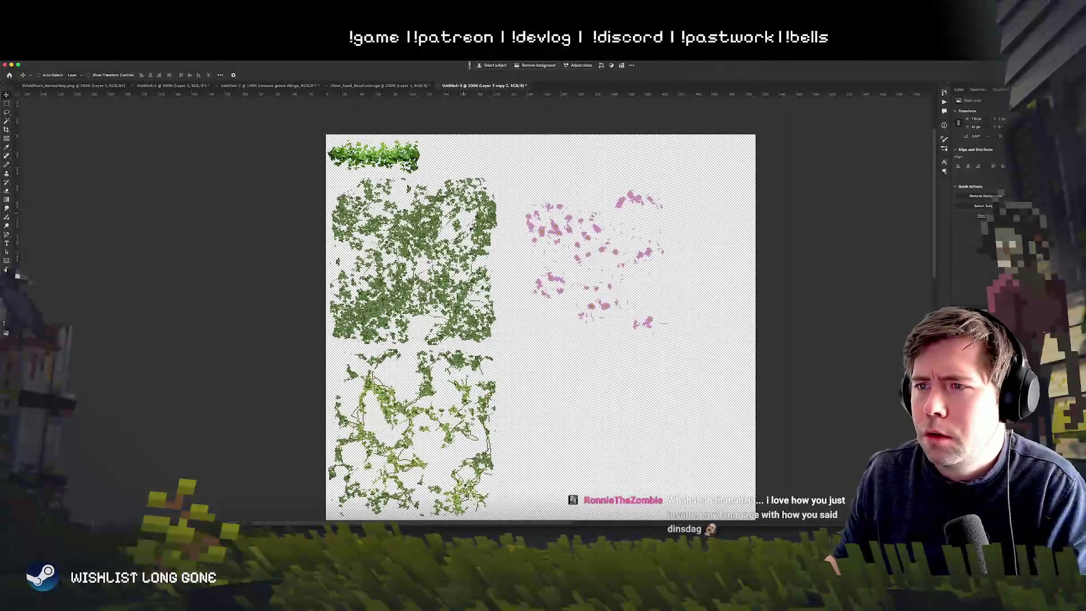
Step back and forth through history comparing the bottom vine and pink flower edits
{"action": "key", "text": "Delete"}
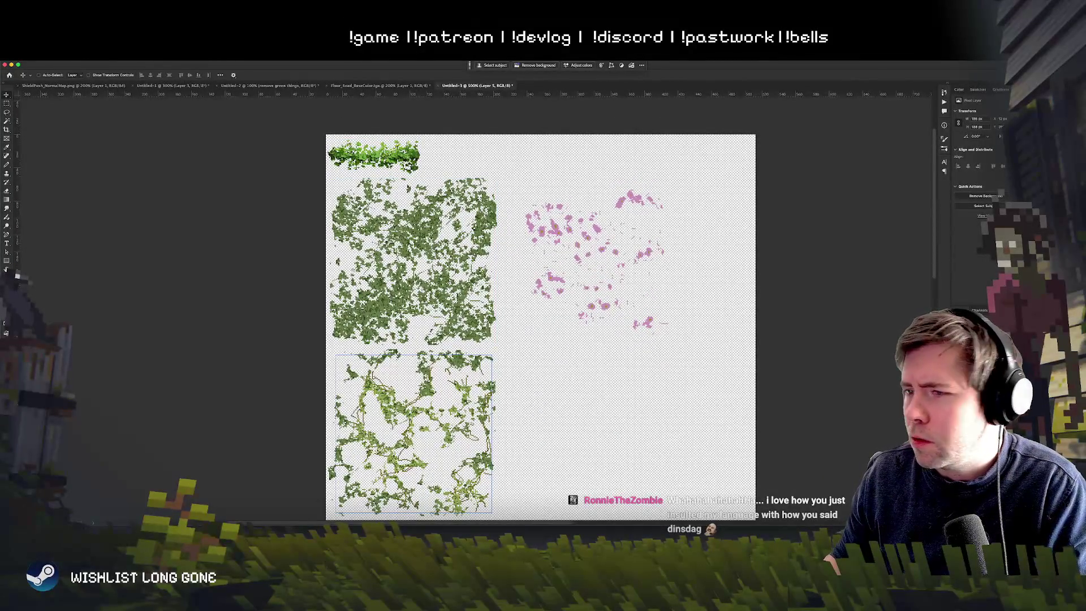
{"action": "key", "text": "ctrl+v"}
{"action": "key", "text": "ctrl+z"}
{"action": "key", "text": "ctrl+z"}
{"action": "key", "text": "ctrl+z"}
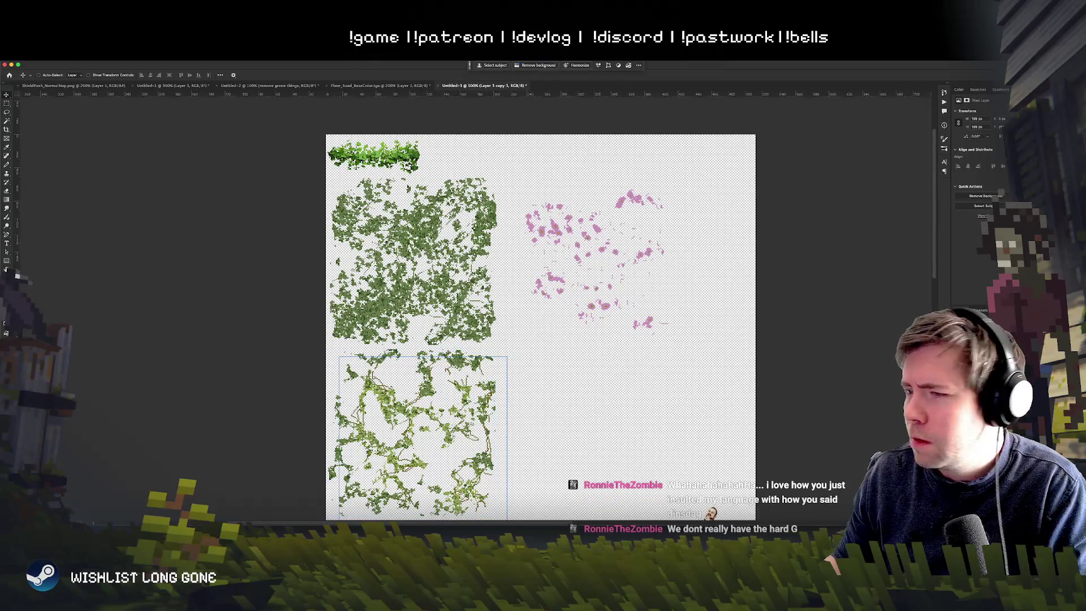
{"action": "key", "text": "ctrl+z"}
{"action": "key", "text": "ctrl+z"}
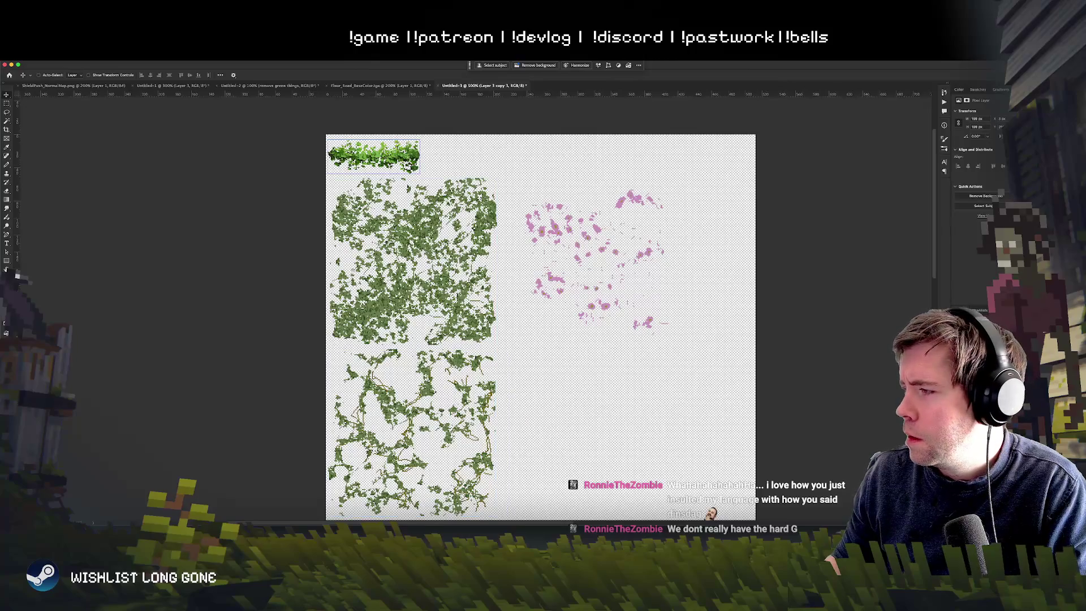
{"action": "key", "text": "ctrl+z"}
{"action": "key", "text": "ctrl+z"}
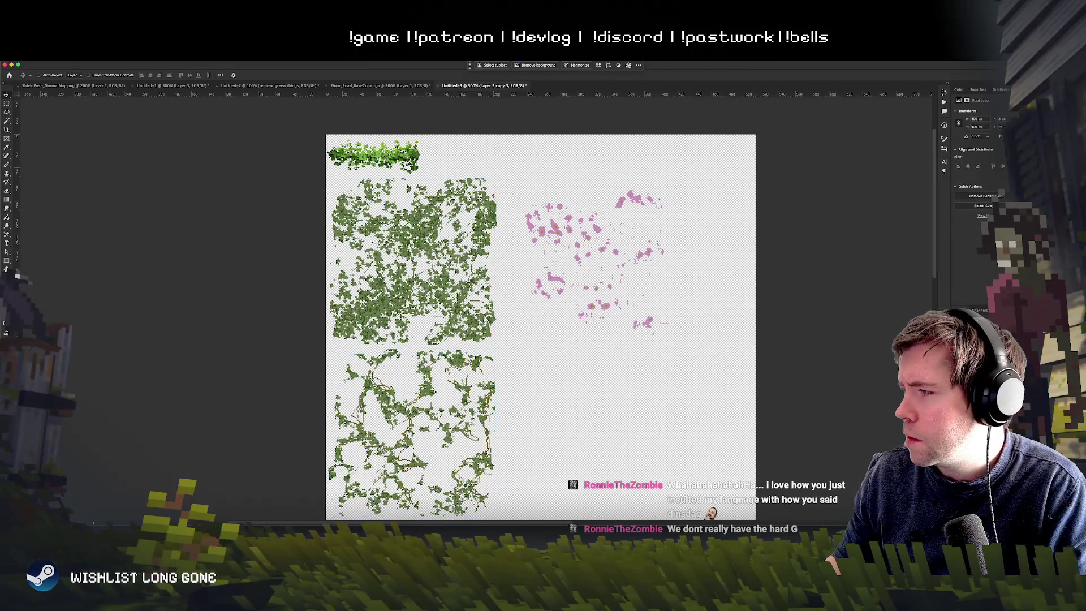
{"action": "key", "text": "ctrl+z"}
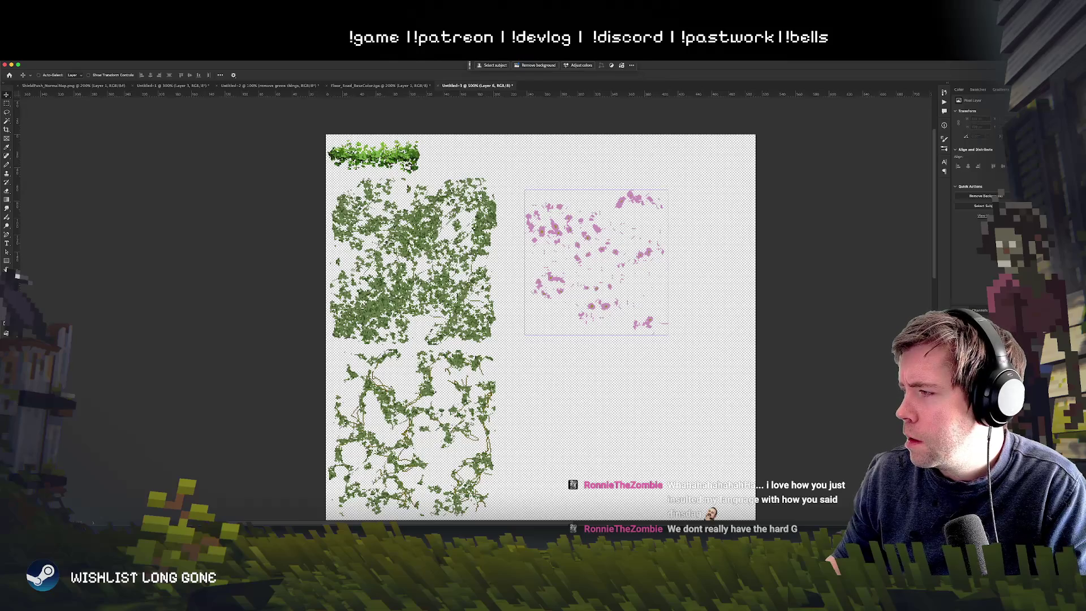
{"action": "key", "text": "ctrl+z"}
{"action": "key", "text": "ctrl+shift+z"}
{"action": "key", "text": "ctrl+z"}
{"action": "key", "text": "ctrl+z"}
{"action": "key", "text": "ctrl+z"}
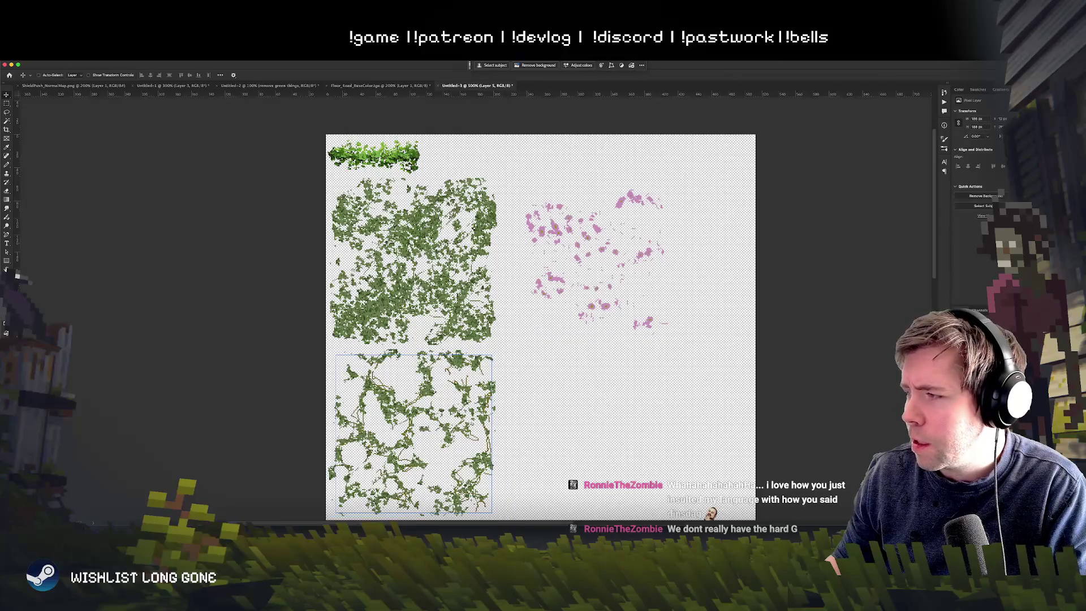
{"action": "key", "text": "ctrl+z"}
{"action": "key", "text": "ctrl+z"}
{"action": "key", "text": "ctrl+z"}
{"action": "key", "text": "ctrl+z"}
{"action": "key", "text": "ctrl+z"}
{"action": "key", "text": "ctrl+z"}
{"action": "key", "text": "ctrl+z"}
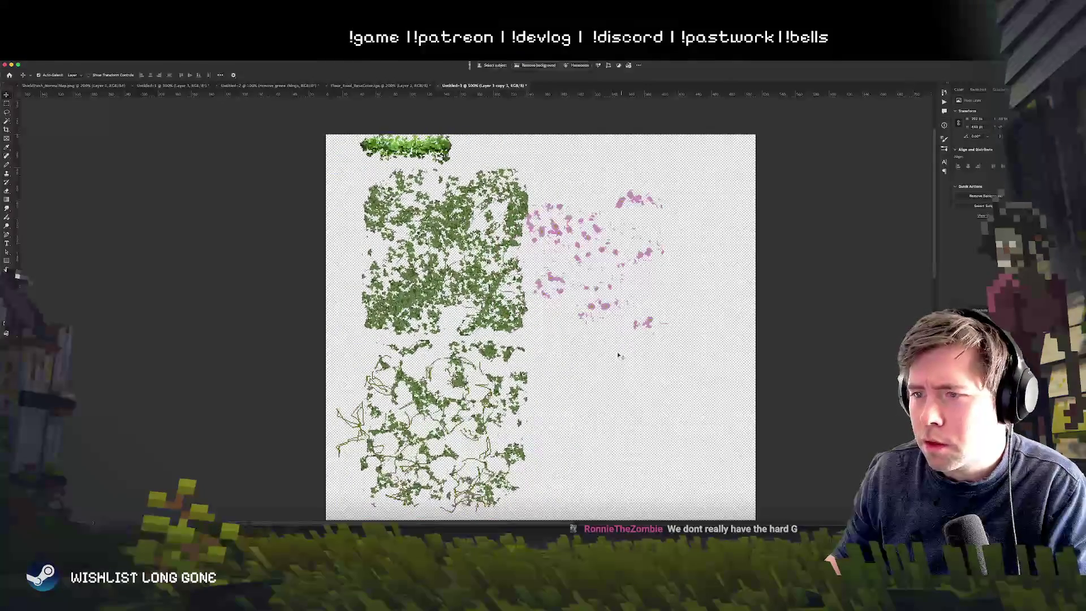
{"action": "scroll", "coordinate": [678, 371], "scroll_direction": "down", "scroll_amount": 2}
Colorize the foliage green with Hue/Saturation at hue 90
{"action": "scroll", "coordinate": [692, 370], "scroll_direction": "left", "scroll_amount": 2}
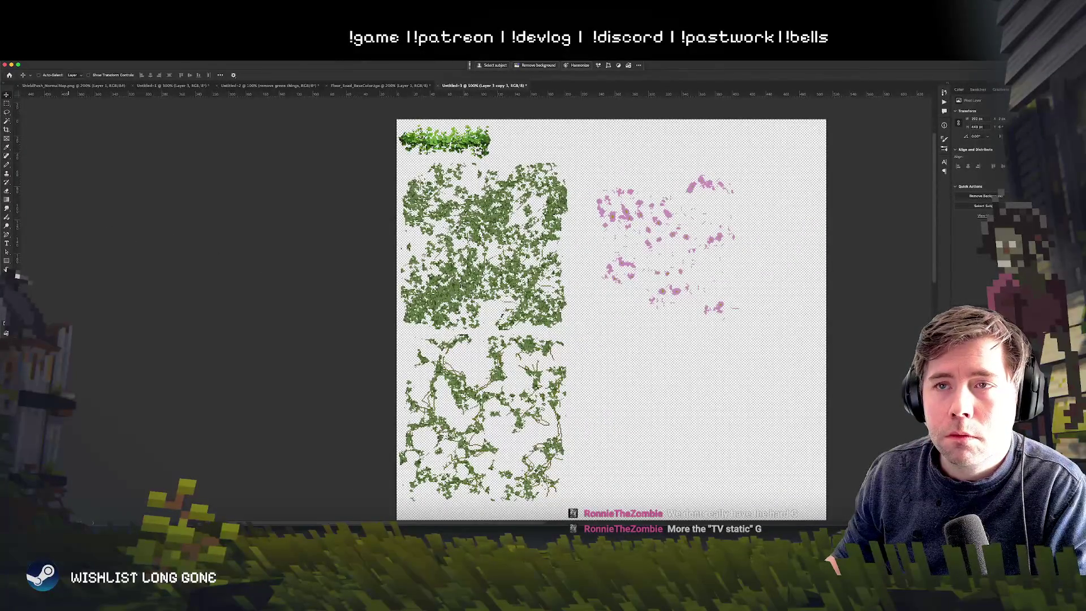
{"action": "key", "text": "ctrl+u"}
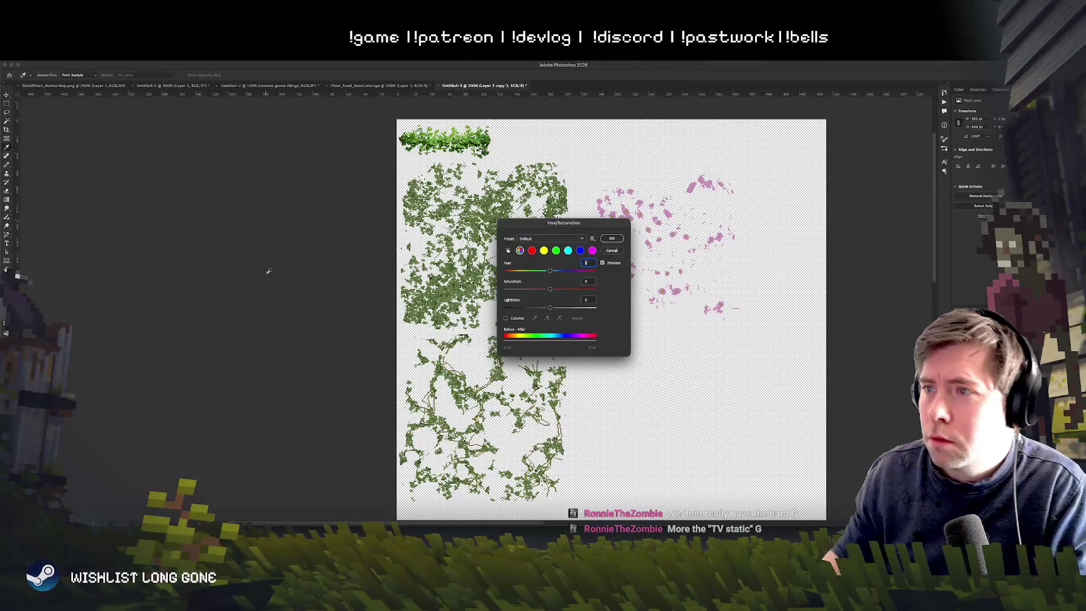
{"action": "left_click", "coordinate": [552, 238]}
{"action": "left_click", "coordinate": [592, 321]}
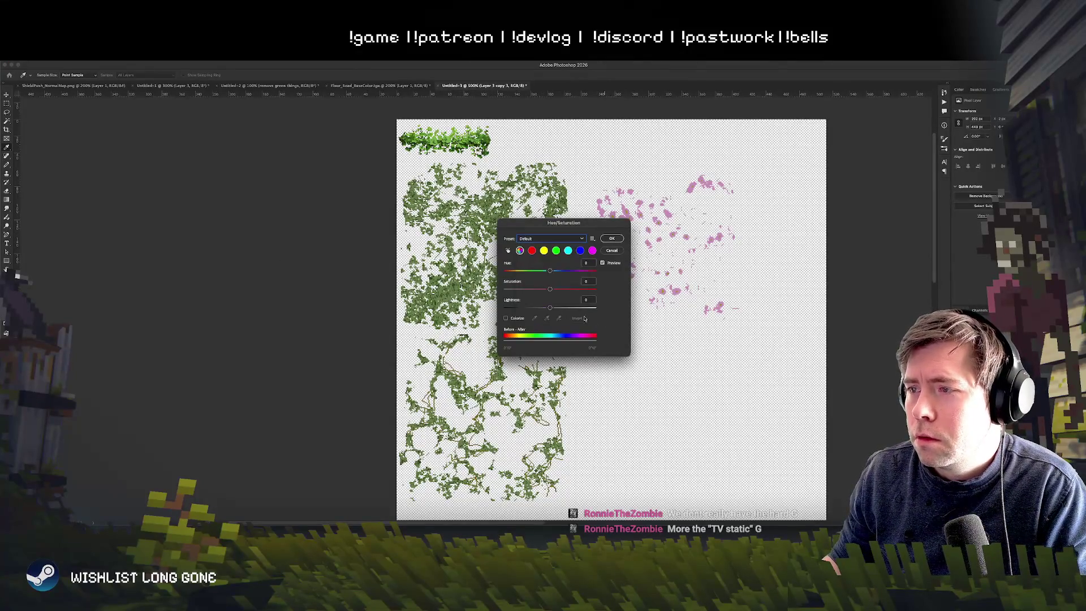
{"action": "left_click", "coordinate": [505, 318]}
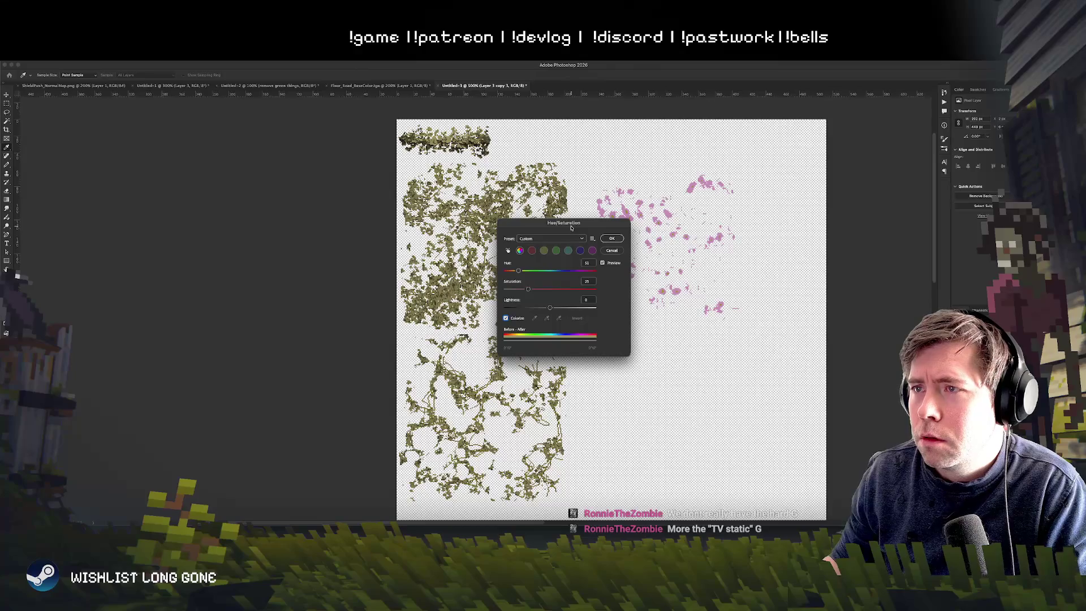
{"action": "left_click_drag", "start_coordinate": [543, 223], "coordinate": [699, 217]}
{"action": "left_click_drag", "start_coordinate": [691, 266], "coordinate": [683, 265]}
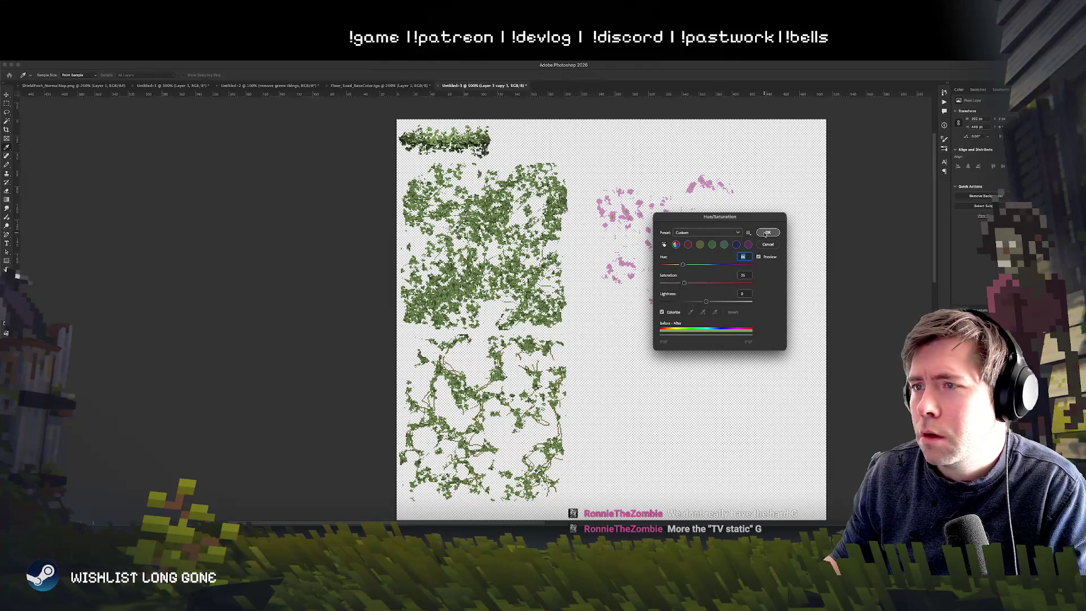
{"action": "left_click", "coordinate": [767, 233]}
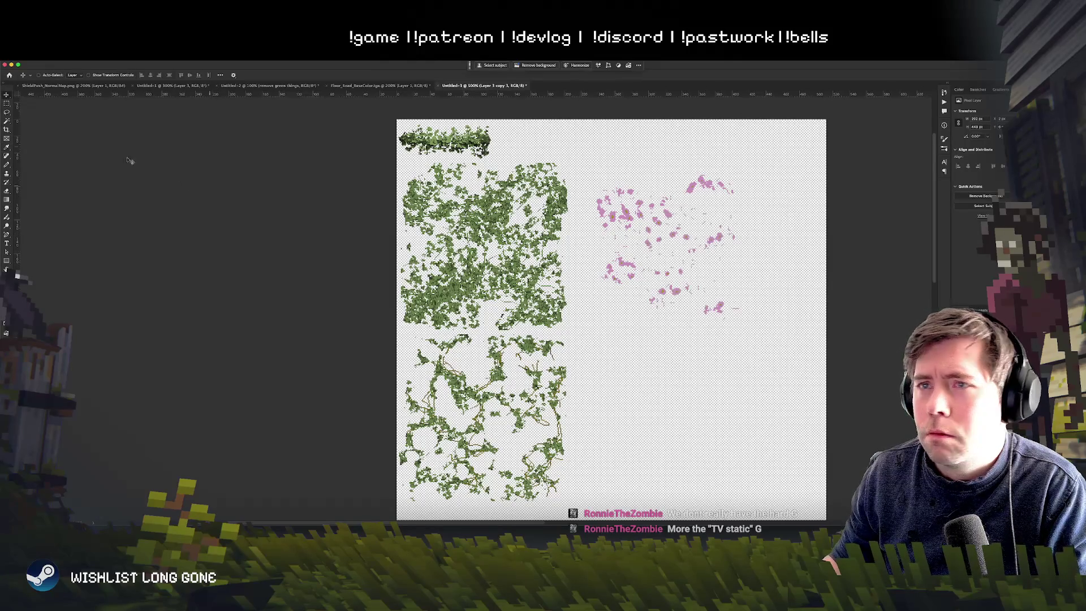
Select the top-left moss strip and raise its lightness to +10
{"action": "left_click", "coordinate": [7, 103]}
{"action": "mouse_move", "coordinate": [400, 118]}
{"action": "left_mouse_down"}
{"action": "mouse_move", "coordinate": [507, 144]}
{"action": "mouse_move", "coordinate": [503, 162]}
{"action": "left_mouse_up"}
{"action": "key", "text": "ctrl+u"}
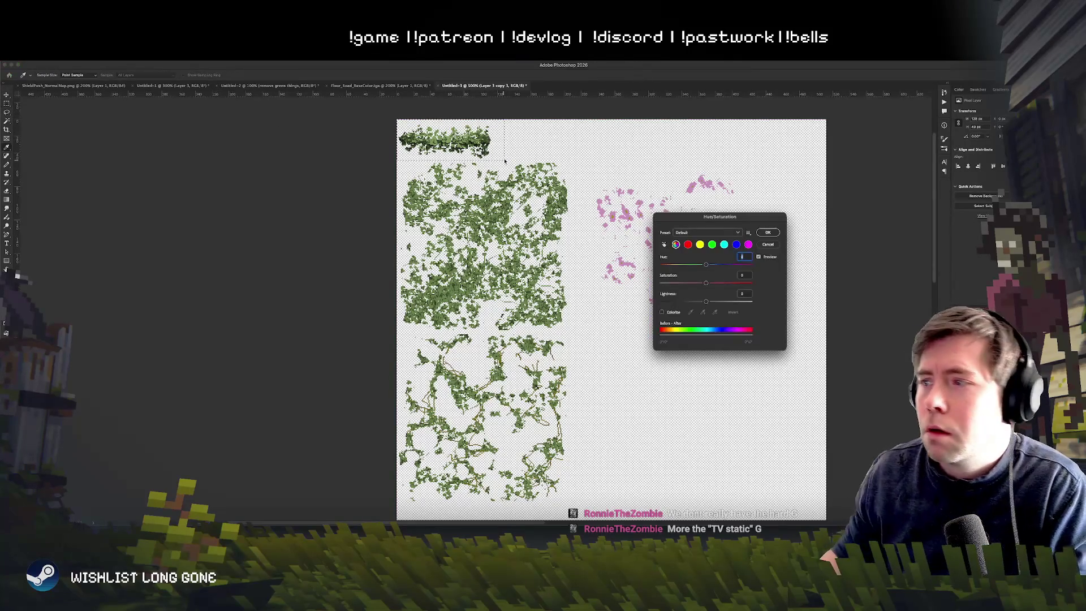
{"action": "left_click_drag", "start_coordinate": [708, 301], "coordinate": [712, 302]}
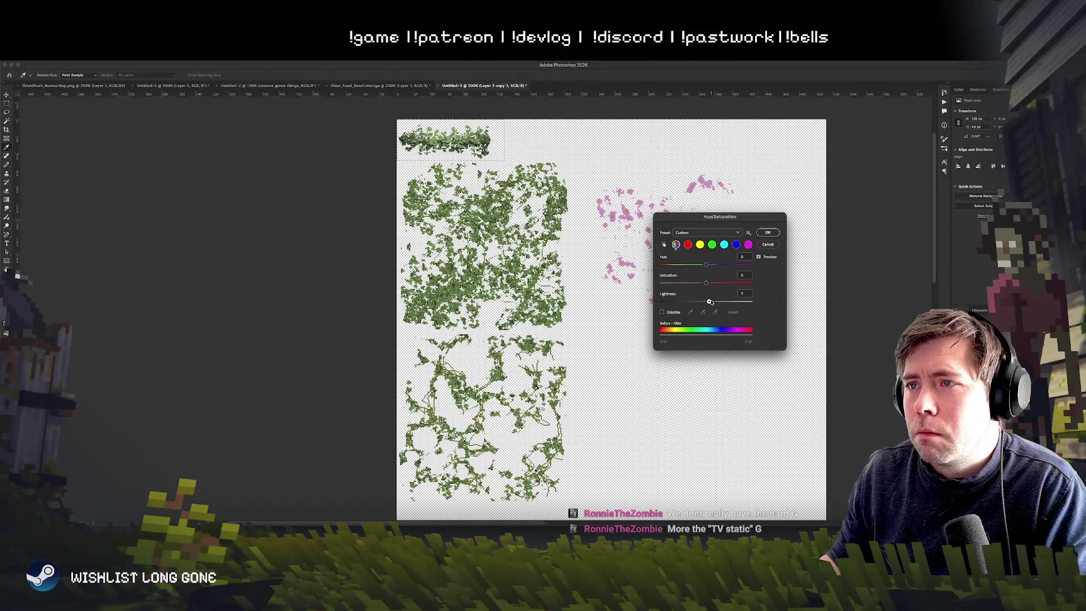
{"action": "key", "text": "Return"}
{"action": "scroll", "coordinate": [585, 198], "scroll_direction": "down", "scroll_amount": 1}
Move to the pink flower layer and reveal the grey-green texture layer behind it
{"action": "scroll", "coordinate": [585, 199], "scroll_direction": "down", "scroll_amount": 2}
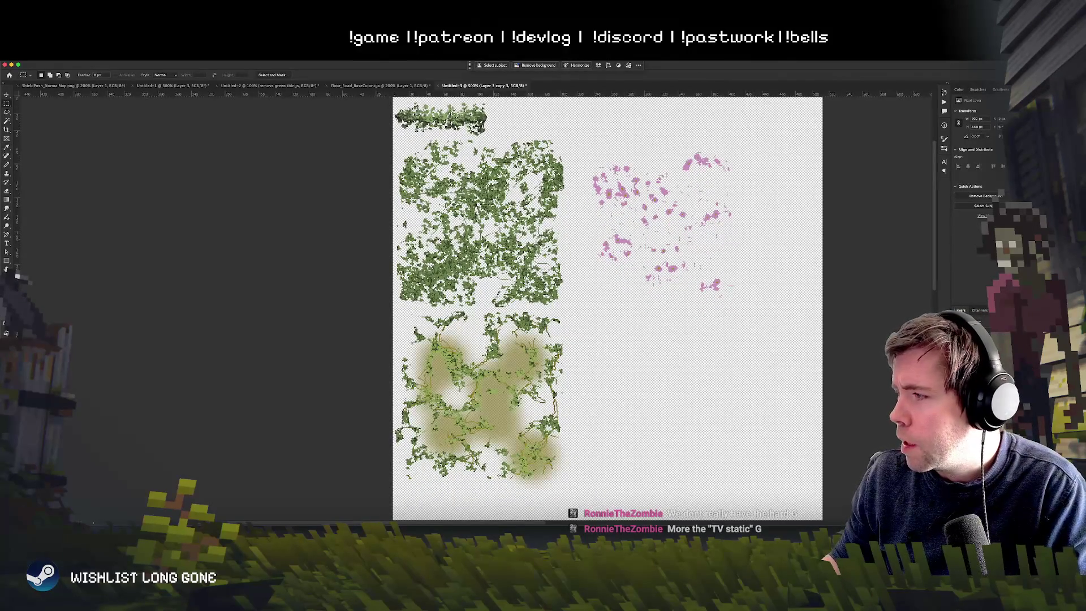
{"action": "key", "text": "alt+bracketright"}
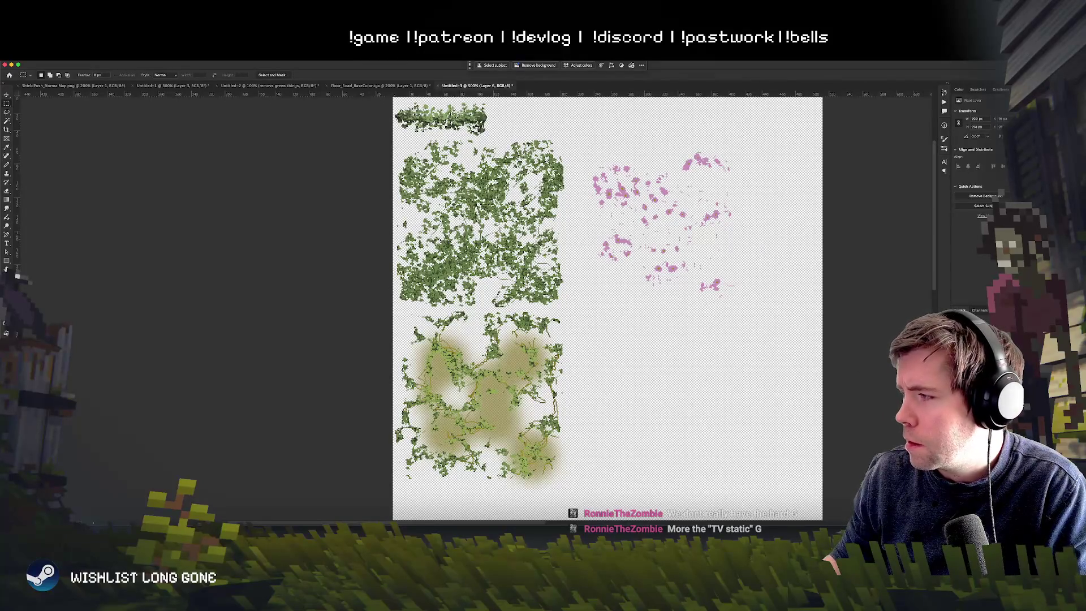
{"action": "key", "text": "ctrl+z"}
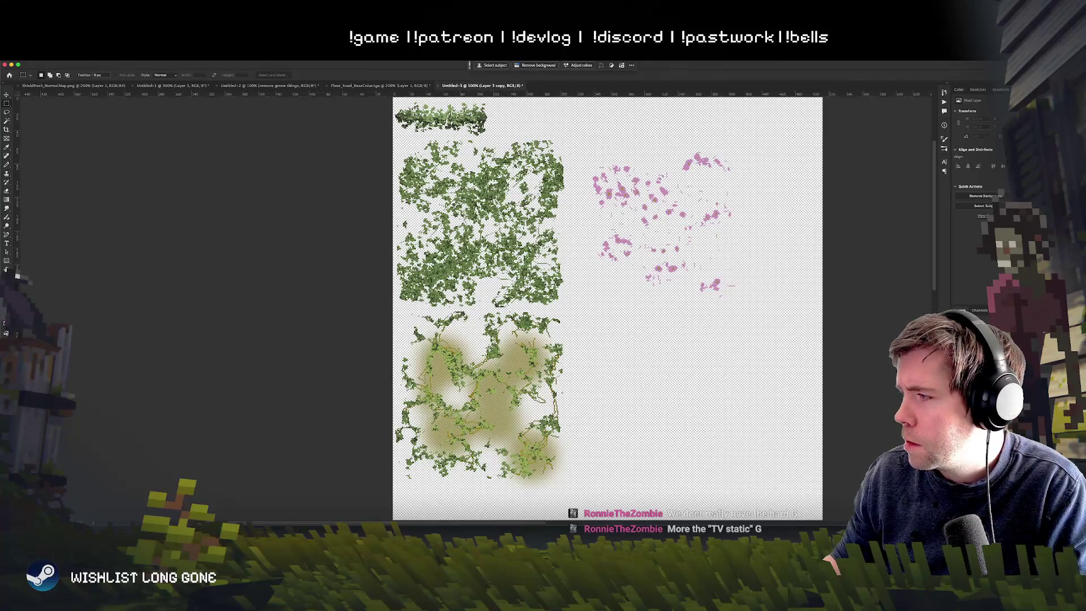
{"action": "key", "text": "ctrl+z"}
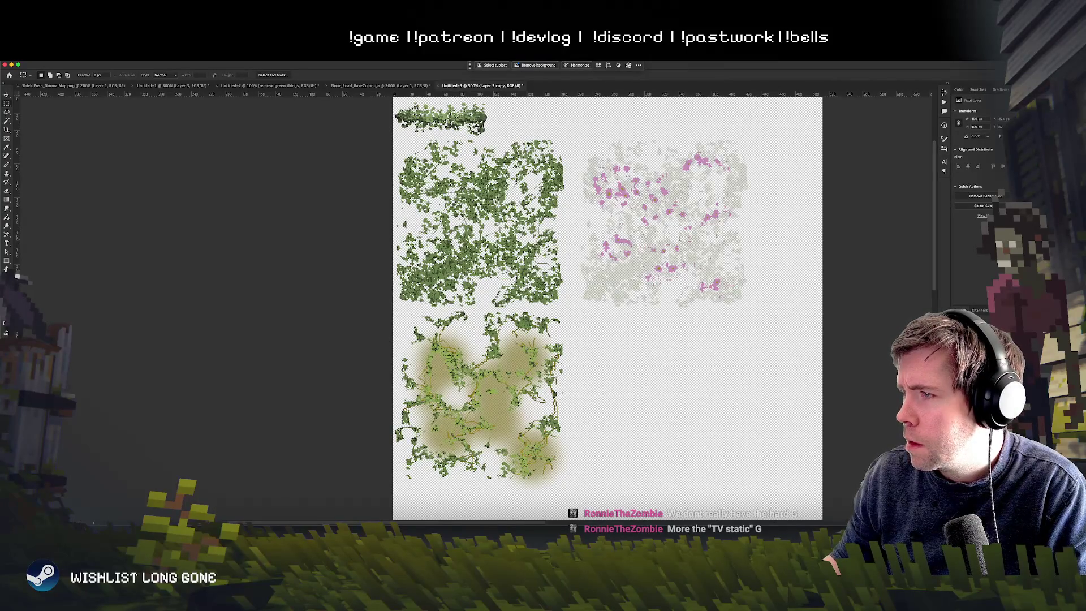
Hide the grey-green texture and brown blur layers again
{"action": "key", "text": "ctrl+shift+z"}
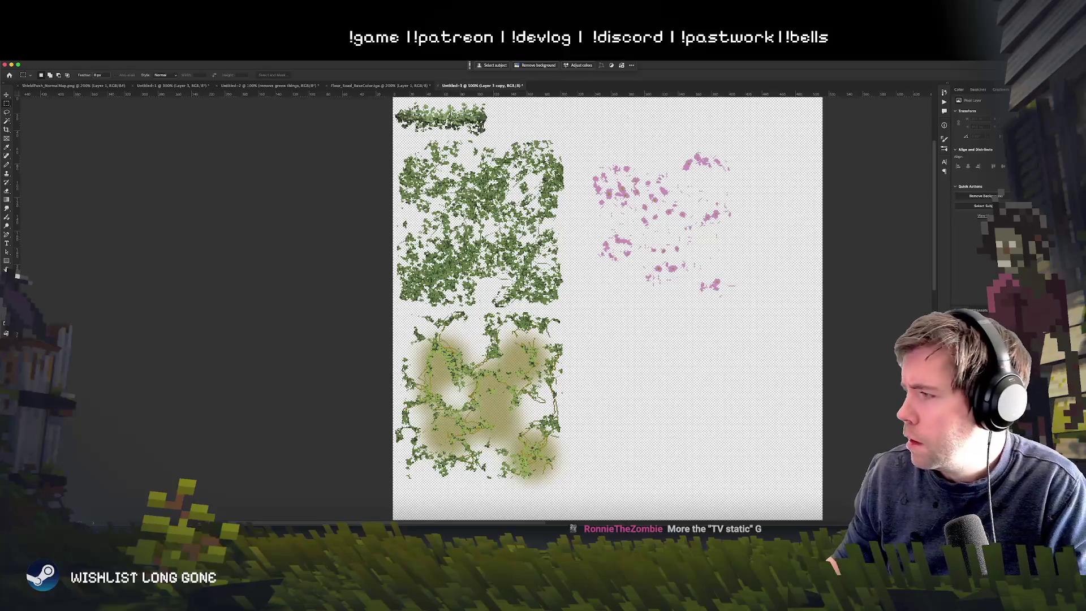
{"action": "left_click", "coordinate": [635, 305]}
{"action": "key", "text": "BackSpace"}
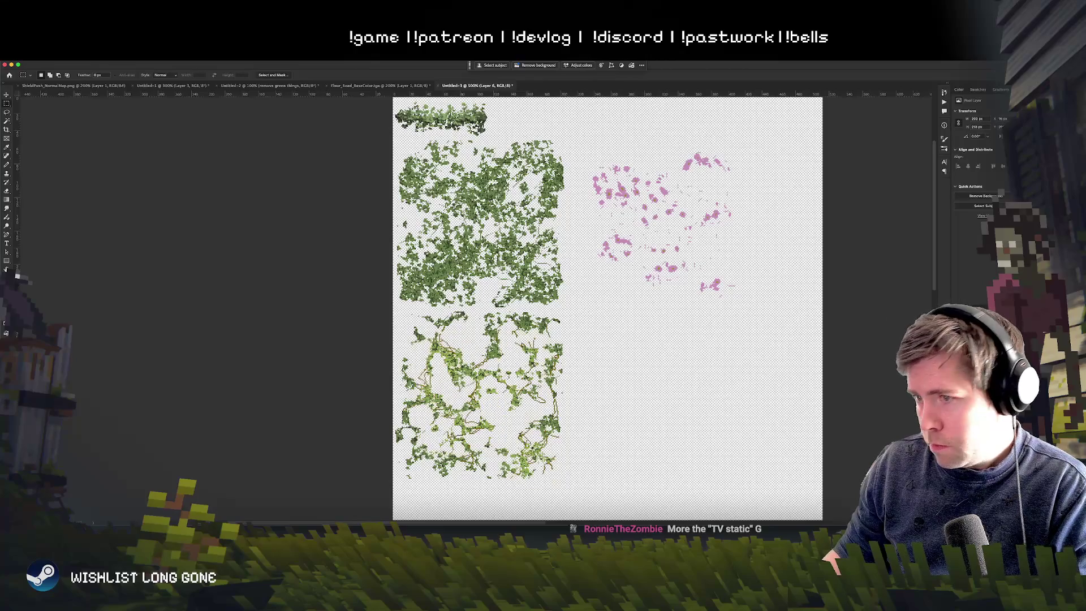
{"action": "scroll", "coordinate": [515, 397], "scroll_direction": "down", "scroll_amount": 2}
{"action": "left_click_drag", "start_coordinate": [576, 375], "coordinate": [554, 394]}
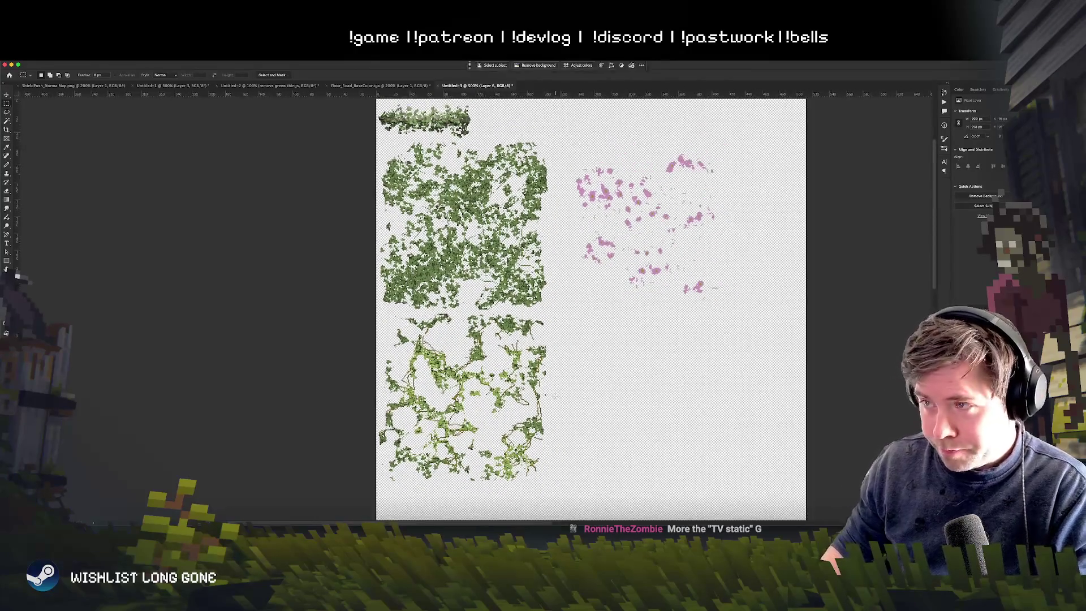
Export the atlas as PNG to Sprites/spt_vineExtras.png, replacing the existing file
{"action": "key", "text": "ctrl+alt+shift+w"}
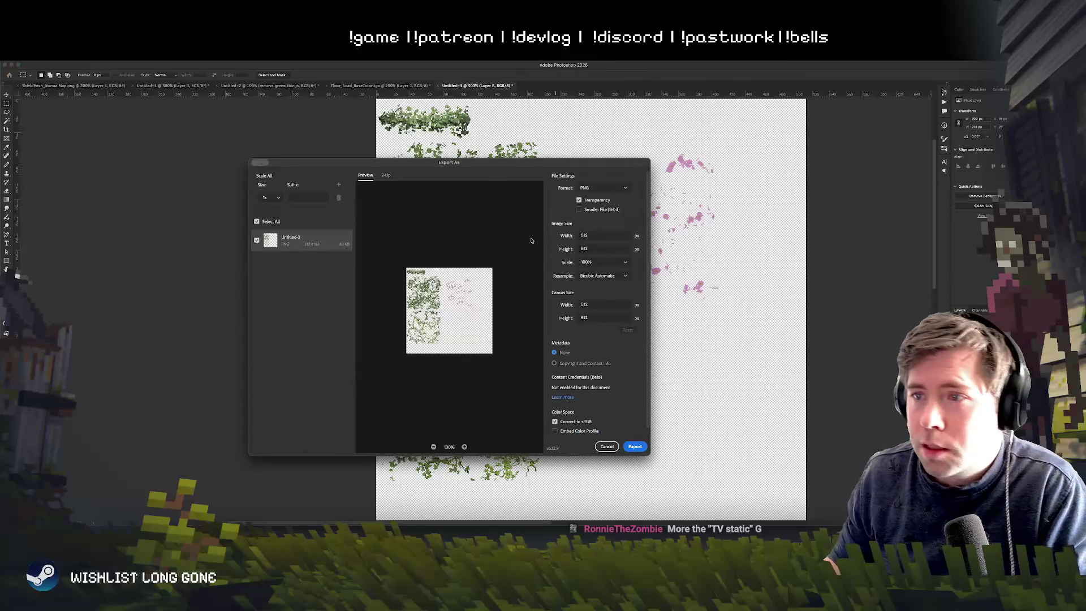
{"action": "left_click", "coordinate": [631, 446]}
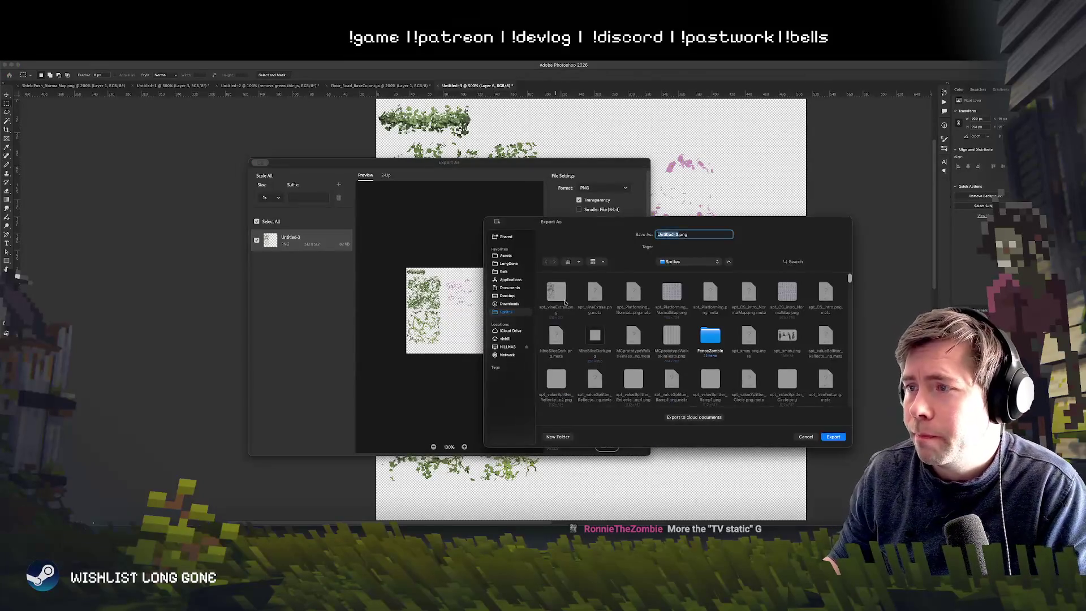
{"action": "left_click", "coordinate": [827, 439]}
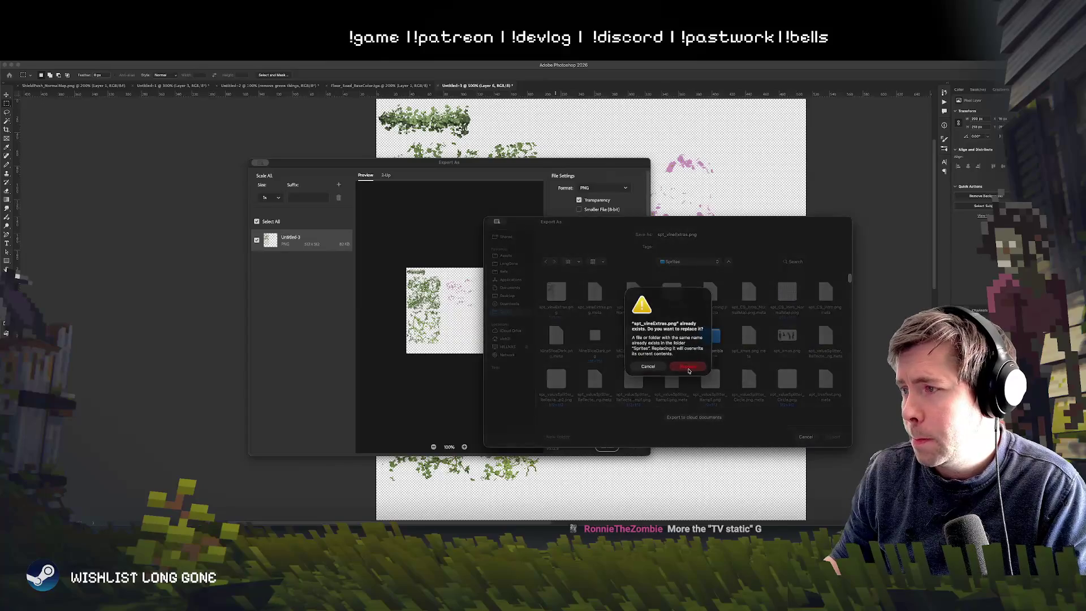
{"action": "left_click", "coordinate": [688, 371]}
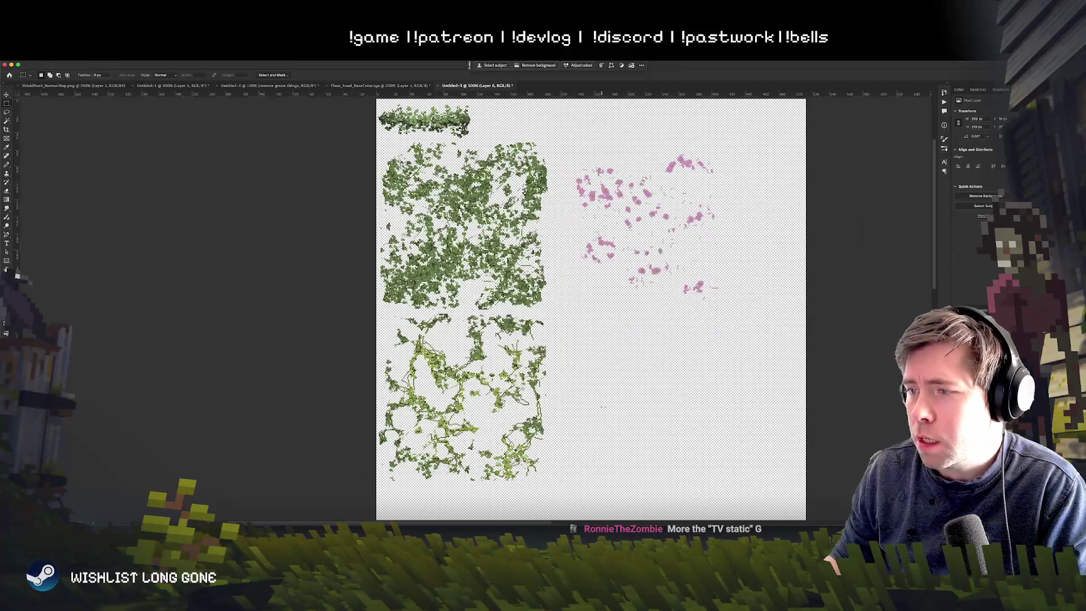
{"action": "left_click", "coordinate": [6, 95]}
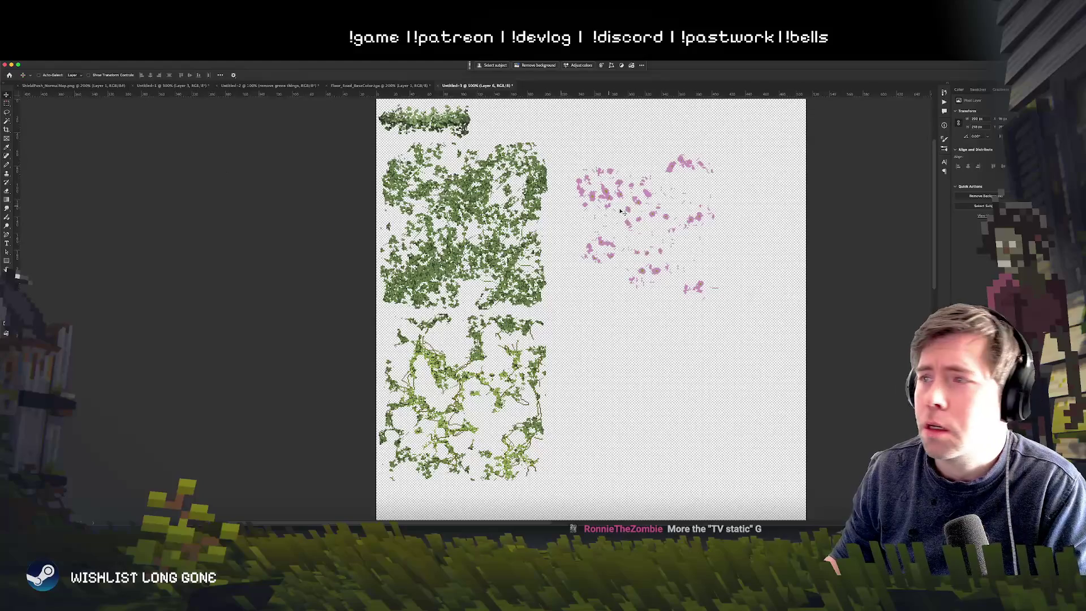
Duplicate the pink flower patch and scale the copy down to about 60%
{"action": "mouse_move", "coordinate": [680, 235]}
{"action": "left_mouse_down"}
{"action": "mouse_move", "coordinate": [703, 289]}
{"action": "mouse_move", "coordinate": [702, 394]}
{"action": "left_mouse_up"}
{"action": "key", "text": "ctrl+t"}
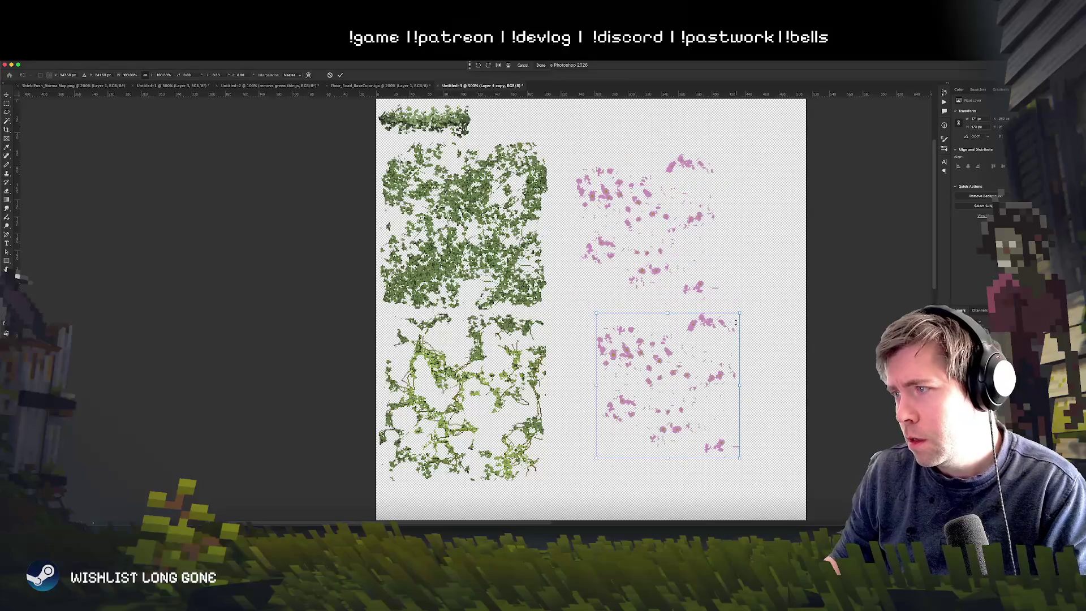
{"action": "mouse_move", "coordinate": [741, 311]}
{"action": "left_mouse_down"}
{"action": "mouse_move", "coordinate": [682, 368]}
{"action": "mouse_move", "coordinate": [635, 351]}
{"action": "mouse_move", "coordinate": [608, 379]}
{"action": "mouse_move", "coordinate": [613, 394]}
{"action": "mouse_move", "coordinate": [610, 371]}
{"action": "mouse_move", "coordinate": [675, 384]}
{"action": "mouse_move", "coordinate": [570, 370]}
{"action": "mouse_move", "coordinate": [690, 368]}
{"action": "left_mouse_up"}
{"action": "key", "text": "Return"}
Trim stray specks and move the small copy to the top edge, right of the moss strip
{"action": "key", "text": "e"}
{"action": "left_click", "coordinate": [7, 95]}
{"action": "mouse_move", "coordinate": [550, 359]}
{"action": "left_mouse_down"}
{"action": "mouse_move", "coordinate": [560, 224]}
{"action": "mouse_move", "coordinate": [478, 134]}
{"action": "left_mouse_up"}
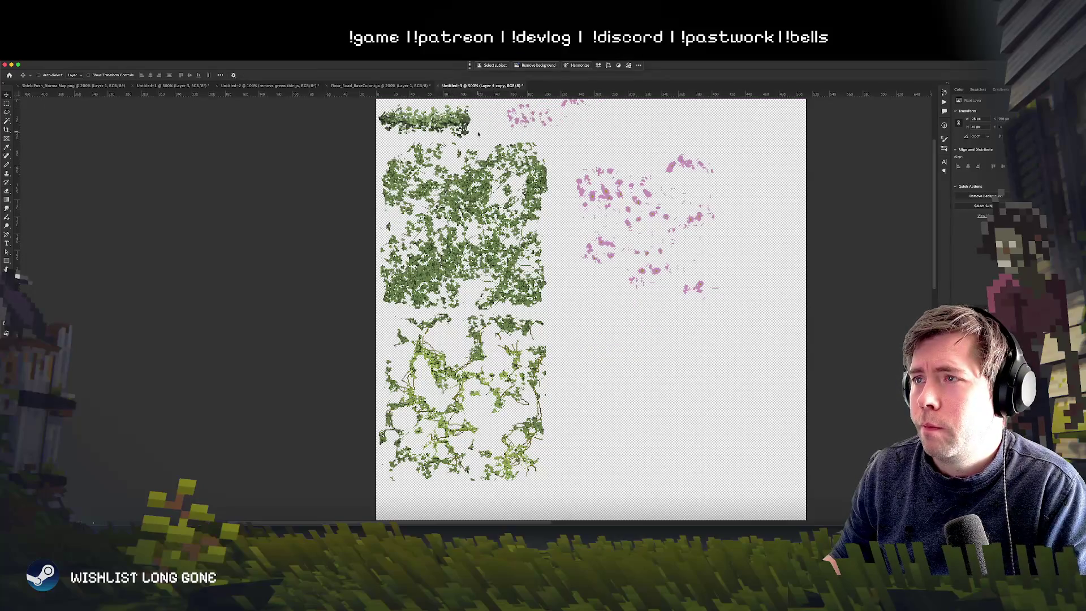
{"action": "left_click_drag", "start_coordinate": [566, 122], "coordinate": [628, 134]}
Zoom in and set the brush size to 6 px
{"action": "key", "text": "e"}
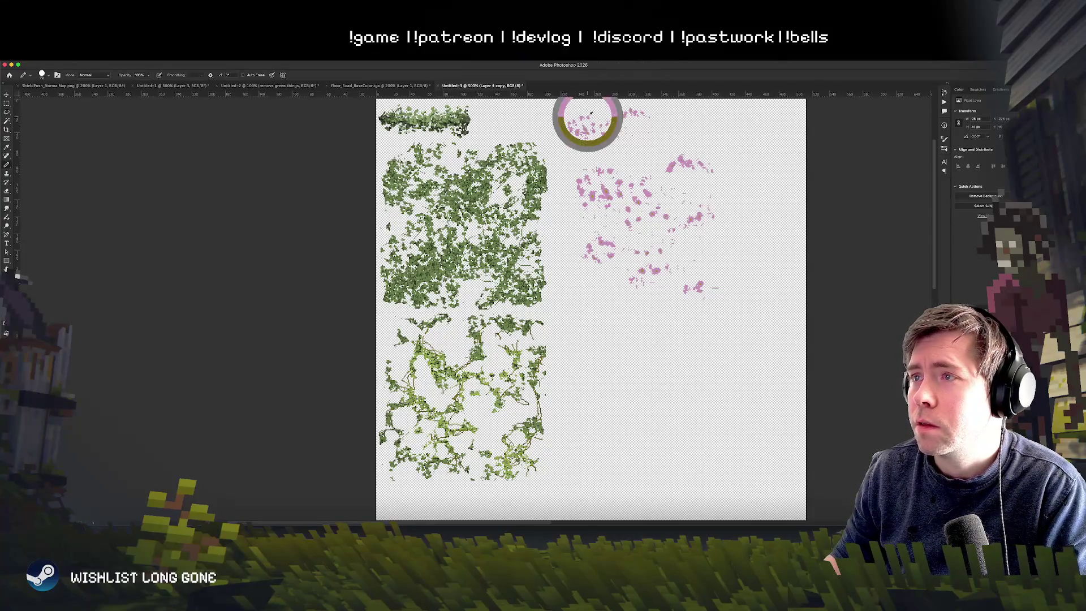
{"action": "scroll", "coordinate": [603, 193], "scroll_direction": "up", "scroll_amount": 5}
{"action": "scroll", "coordinate": [609, 210], "scroll_direction": "up", "scroll_amount": 5}
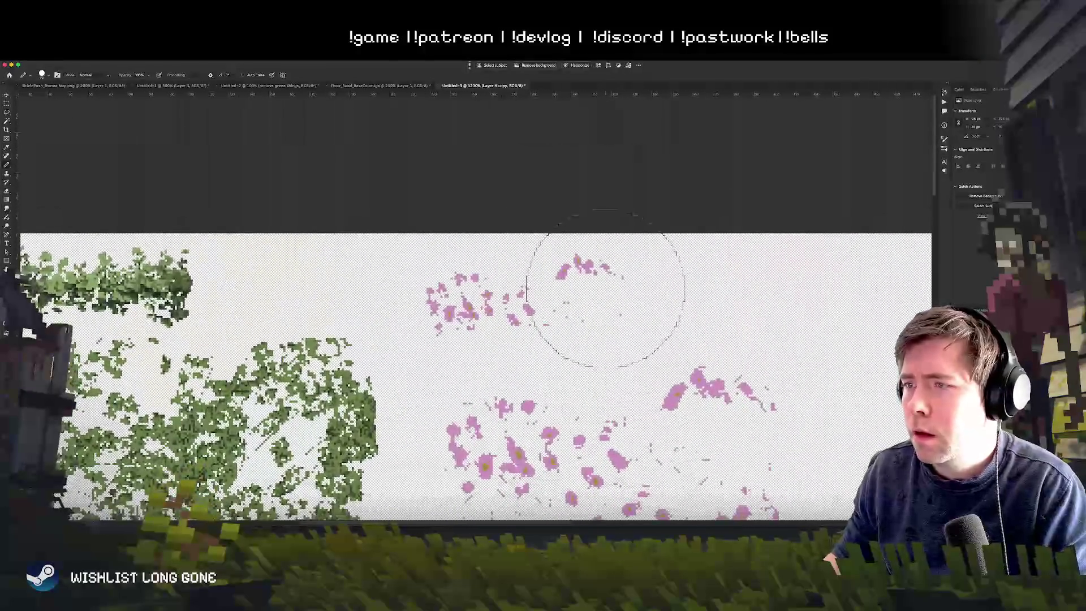
{"action": "right_click", "coordinate": [585, 302]}
{"action": "left_click_drag", "start_coordinate": [644, 305], "coordinate": [643, 306]}
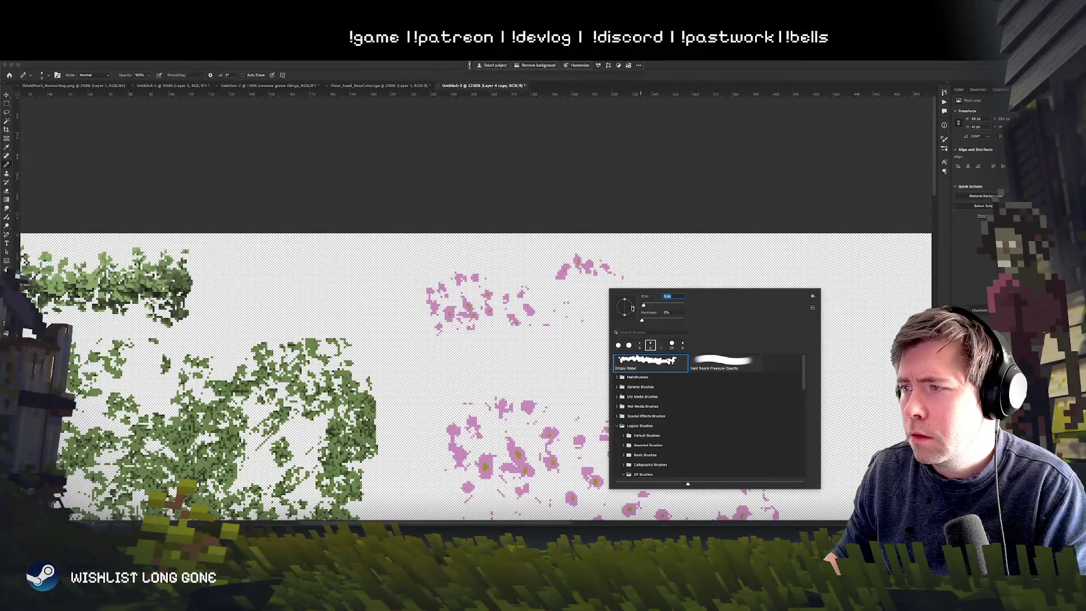
{"action": "key", "text": "Return"}
Paint extra pink petal dabs across the flower strip and beside the cluster
{"action": "left_click_drag", "start_coordinate": [580, 299], "coordinate": [559, 305]}
{"action": "left_click", "coordinate": [588, 319]}
{"action": "left_click", "coordinate": [622, 314]}
{"action": "left_click", "coordinate": [612, 295]}
{"action": "left_click", "coordinate": [682, 312]}
{"action": "left_click", "coordinate": [654, 295]}
{"action": "left_click", "coordinate": [660, 275]}
{"action": "left_click", "coordinate": [692, 293]}
{"action": "left_click", "coordinate": [420, 306]}
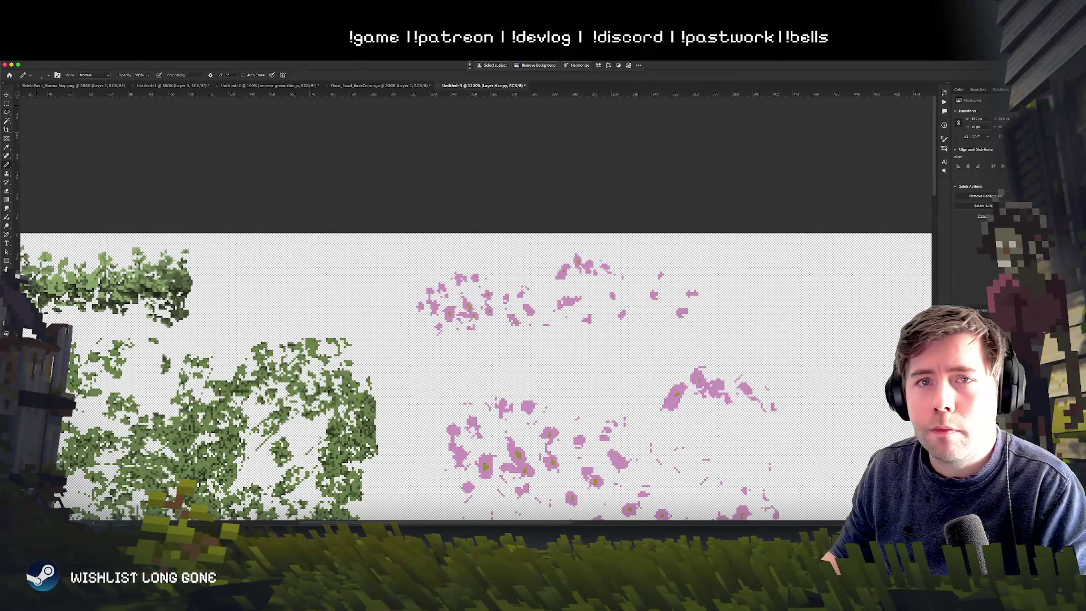
Shift the upper pink cluster left and erase its stray pink pixels
{"action": "left_click", "coordinate": [7, 95]}
{"action": "left_click_drag", "start_coordinate": [515, 352], "coordinate": [341, 339]}
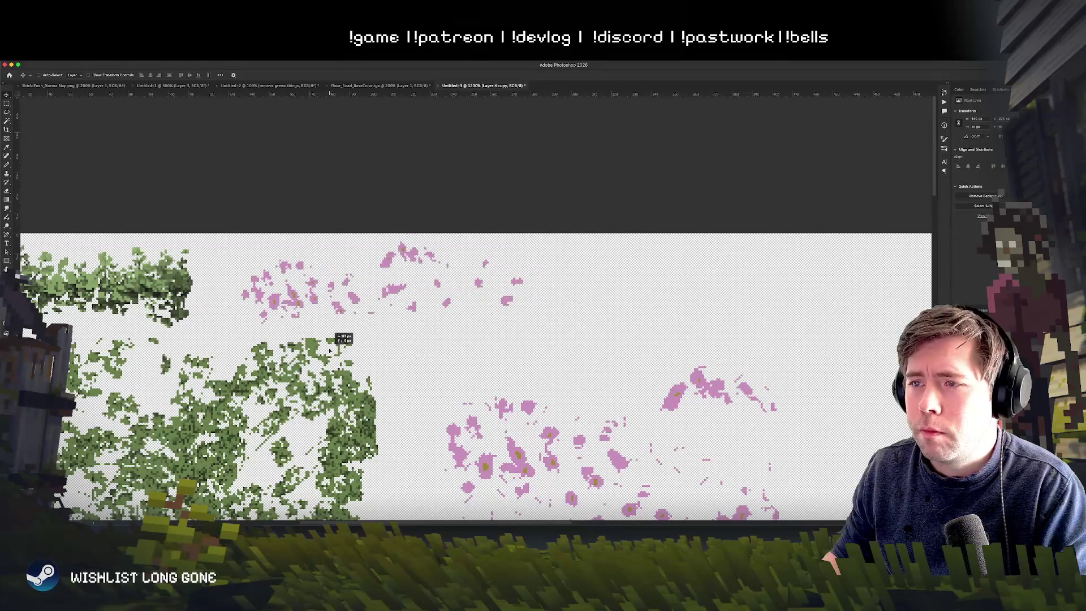
{"action": "key", "text": "e"}
{"action": "left_click_drag", "start_coordinate": [409, 252], "coordinate": [410, 229]}
Pan to the canvas's left edge and make the brush smaller
{"action": "mouse_move", "coordinate": [545, 335]}
{"action": "left_mouse_down"}
{"action": "mouse_move", "coordinate": [655, 311]}
{"action": "mouse_move", "coordinate": [590, 247]}
{"action": "mouse_move", "coordinate": [347, 210]}
{"action": "mouse_move", "coordinate": [559, 196]}
{"action": "mouse_move", "coordinate": [634, 323]}
{"action": "left_mouse_up"}
{"action": "scroll", "coordinate": [634, 323], "scroll_direction": "down", "scroll_amount": 3}
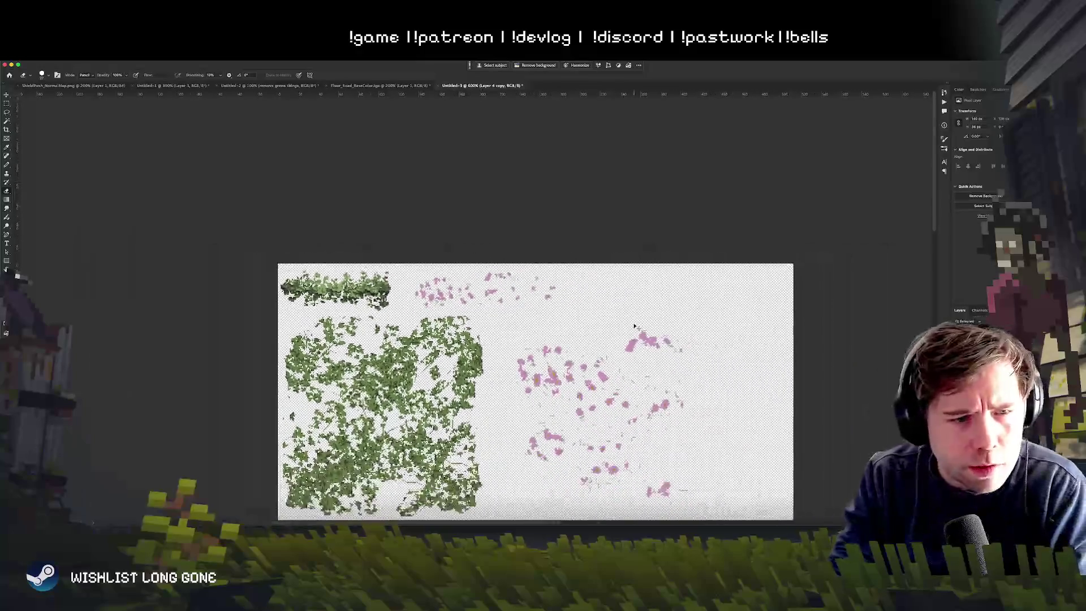
{"action": "scroll", "coordinate": [489, 311], "scroll_direction": "up", "scroll_amount": 3}
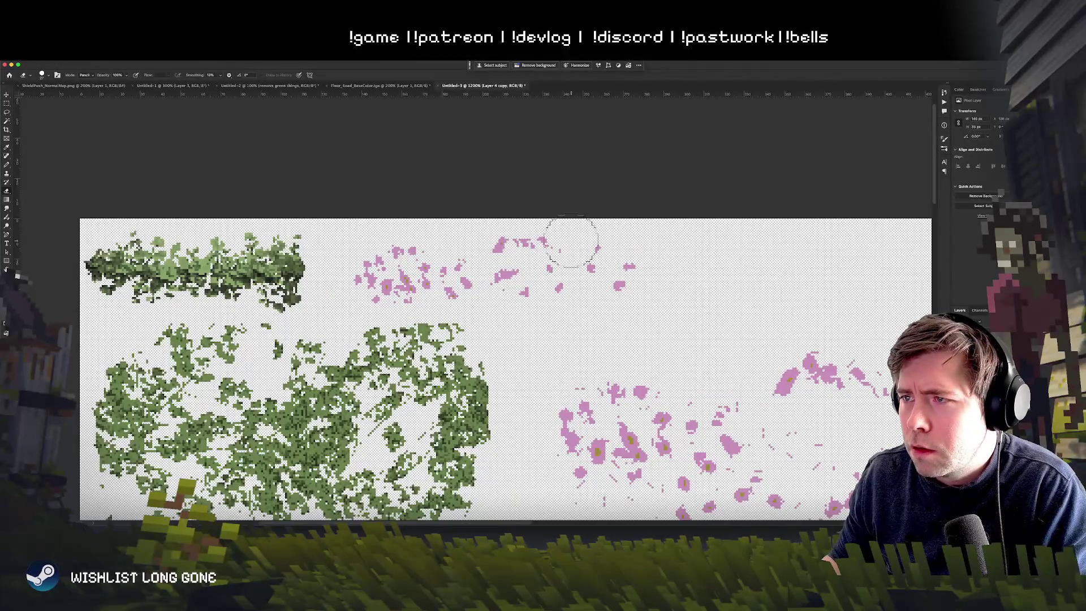
{"action": "right_click", "coordinate": [590, 278]}
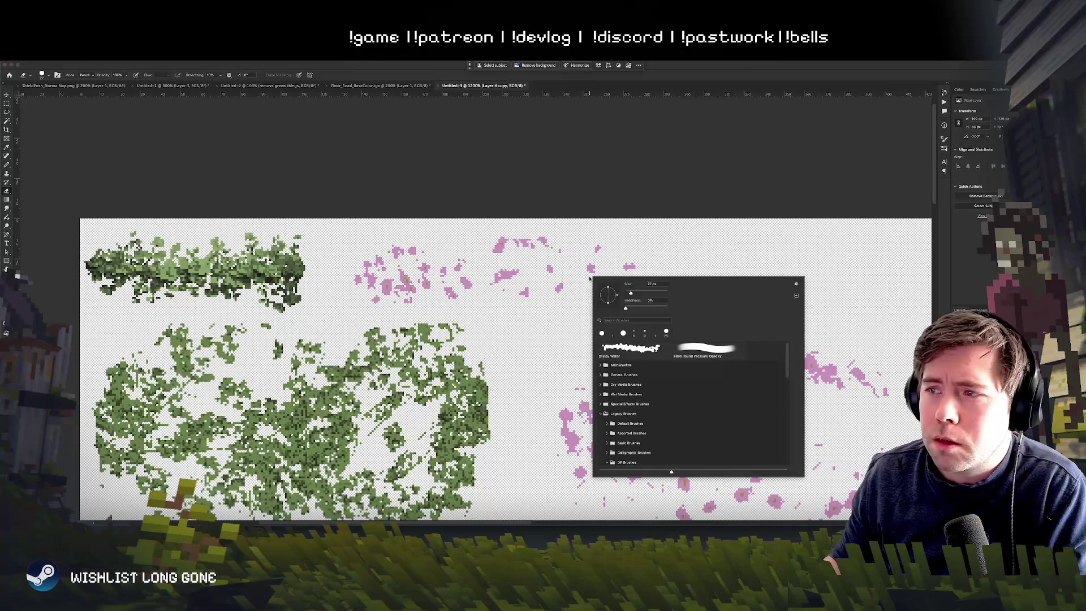
{"action": "left_click_drag", "start_coordinate": [631, 293], "coordinate": [628, 292]}
{"action": "left_click", "coordinate": [559, 245]}
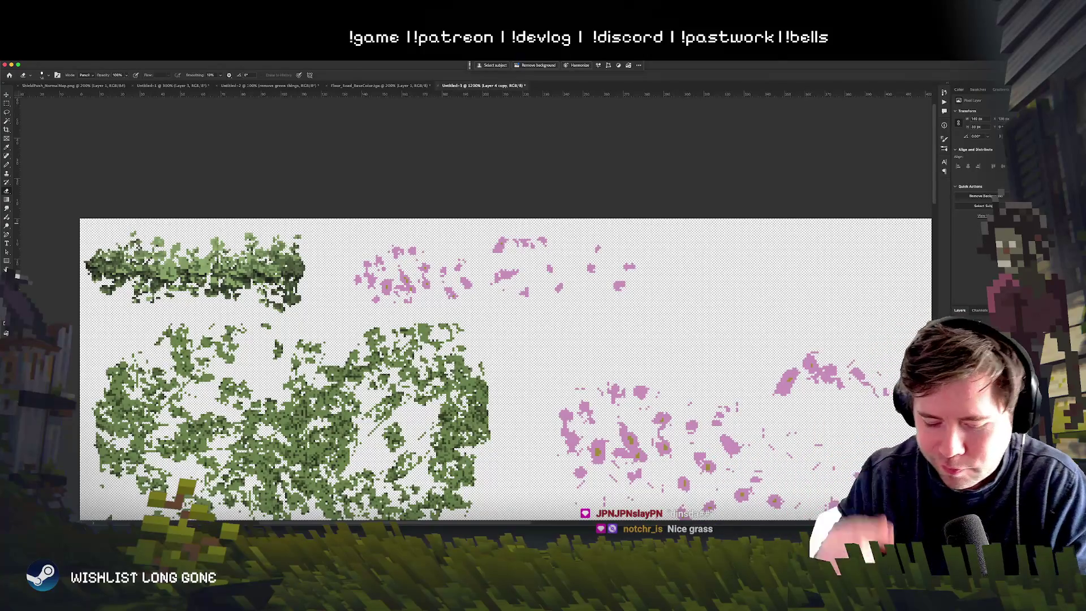
{"action": "key", "text": "super+minus"}
{"action": "key", "text": "super+minus"}
Make Layer 7 the working layer and fit the whole texture sheet in view
{"action": "key", "text": "super+plus"}
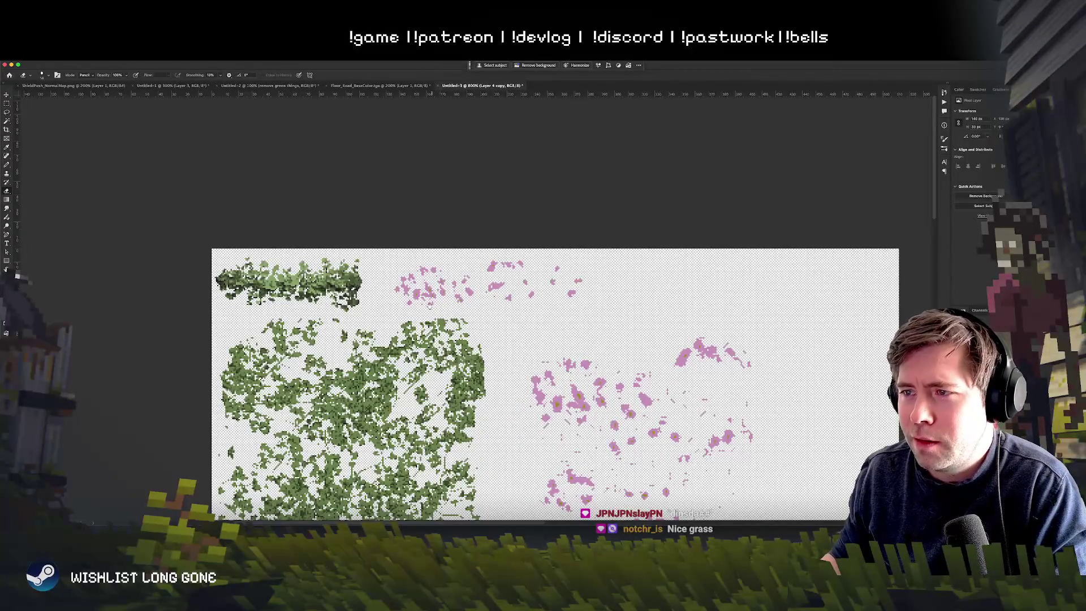
{"action": "scroll", "coordinate": [424, 229], "scroll_direction": "down", "scroll_amount": 5}
{"action": "scroll", "coordinate": [509, 311], "scroll_direction": "up", "scroll_amount": 3}
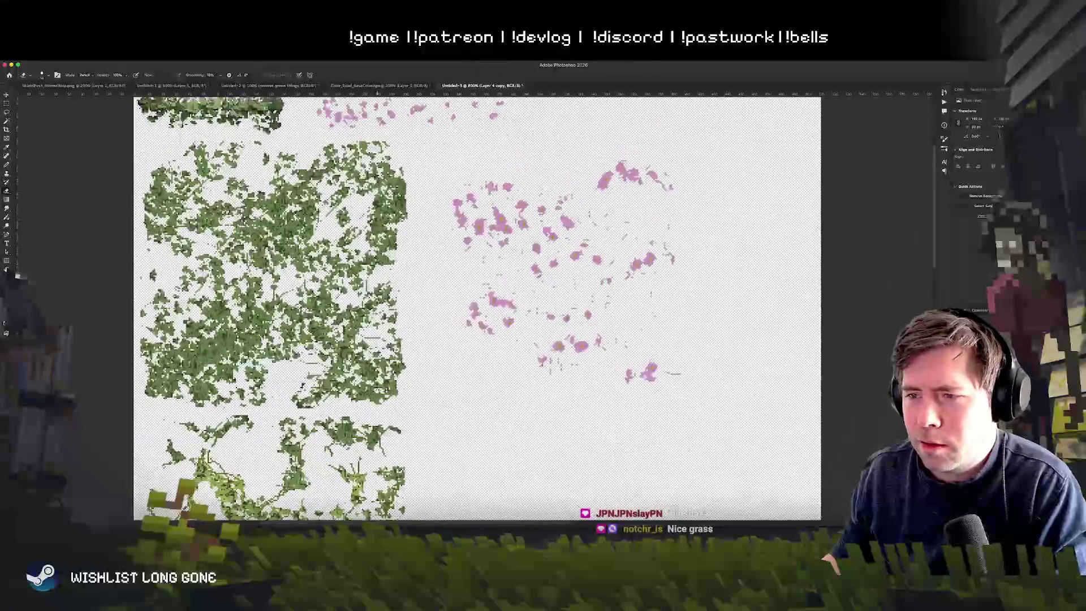
{"action": "scroll", "coordinate": [537, 340], "scroll_direction": "up", "scroll_amount": 3}
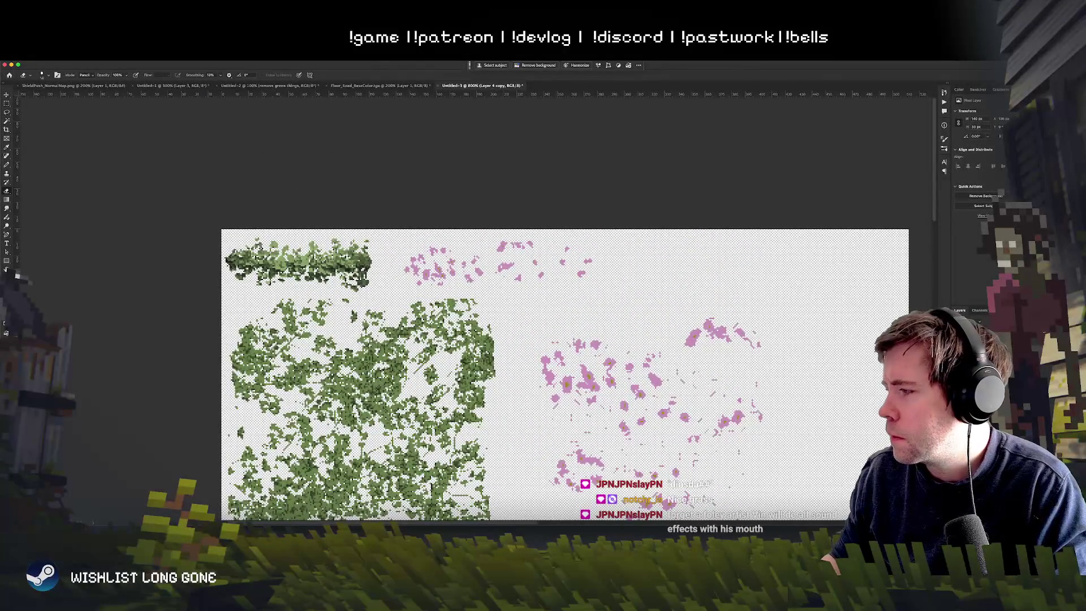
{"action": "key", "text": "ctrl+shift+alt+n"}
{"action": "key", "text": "ctrl+0"}
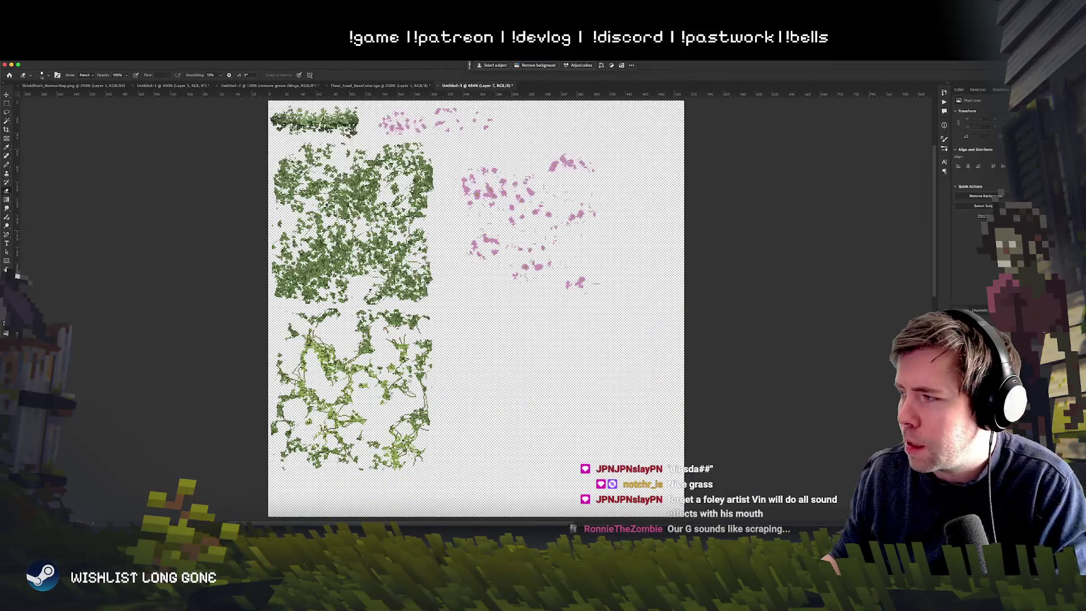
{"action": "mouse_move", "coordinate": [477, 308]}
{"action": "left_mouse_down"}
{"action": "mouse_move", "coordinate": [509, 317]}
{"action": "mouse_move", "coordinate": [649, 442]}
{"action": "mouse_move", "coordinate": [625, 430]}
{"action": "left_mouse_up"}
Set up the Brush tool with the Hard Round Pressure Opacity preset and zoom in
{"action": "key", "text": "b"}
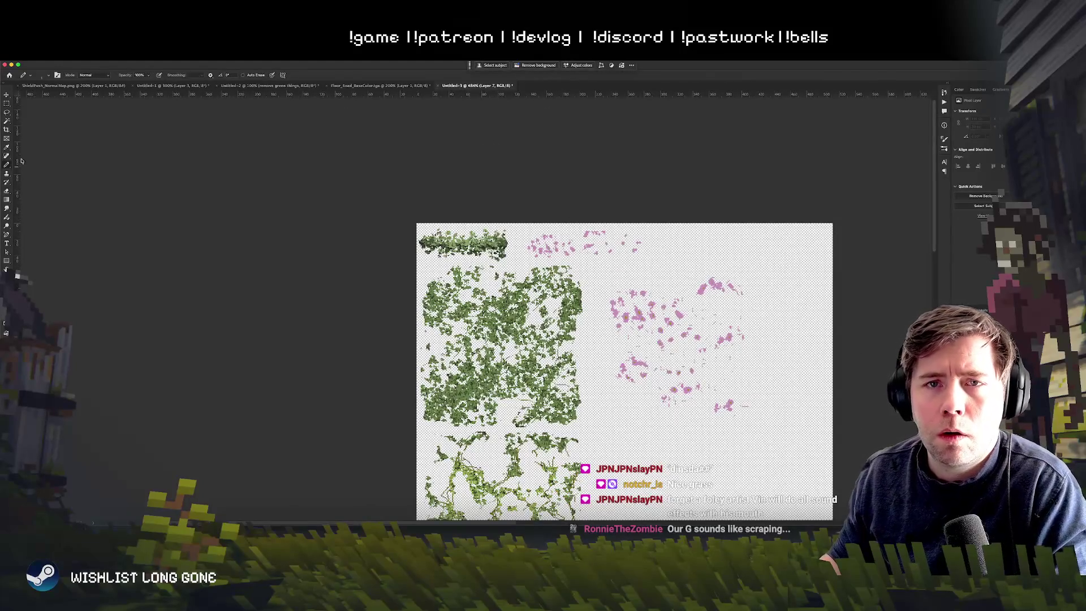
{"action": "right_click", "coordinate": [7, 165]}
{"action": "left_click", "coordinate": [28, 164]}
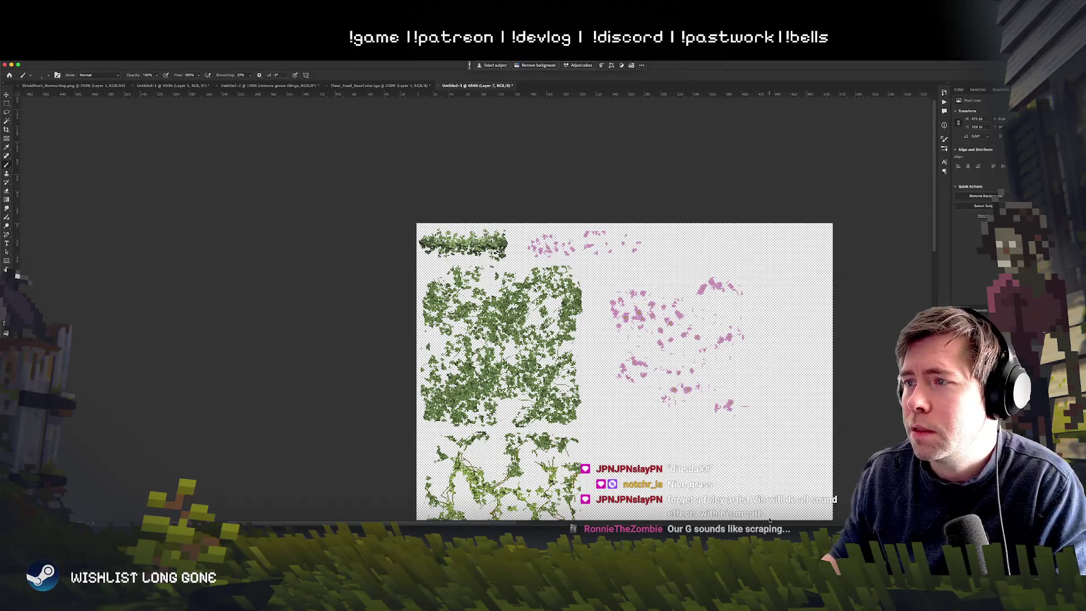
{"action": "scroll", "coordinate": [594, 367], "scroll_direction": "up", "scroll_amount": 5}
{"action": "right_click", "coordinate": [546, 329]}
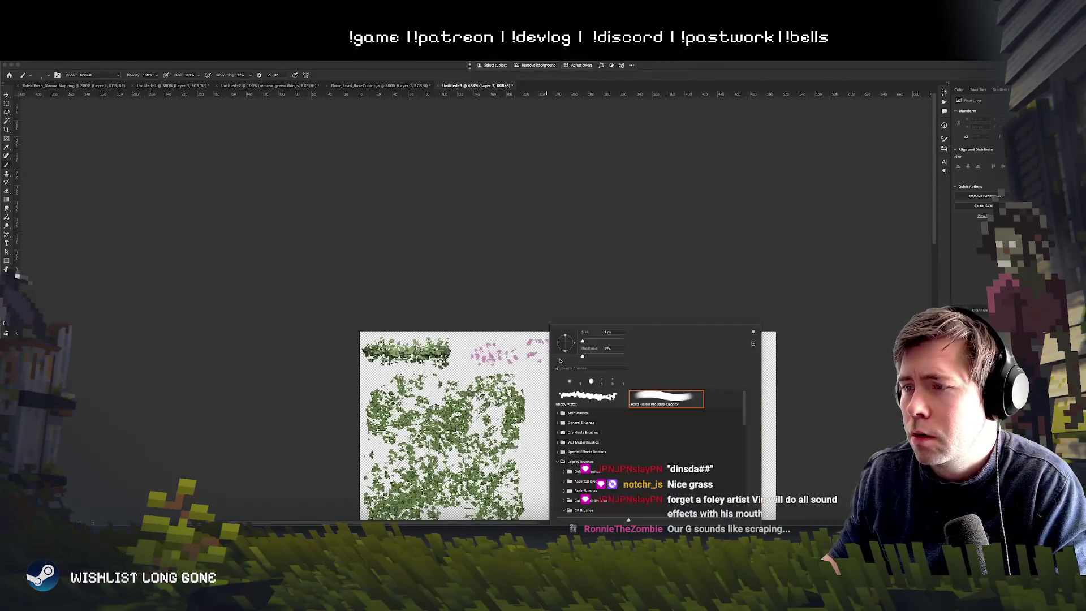
{"action": "left_click", "coordinate": [610, 332]}
{"action": "left_click", "coordinate": [514, 365]}
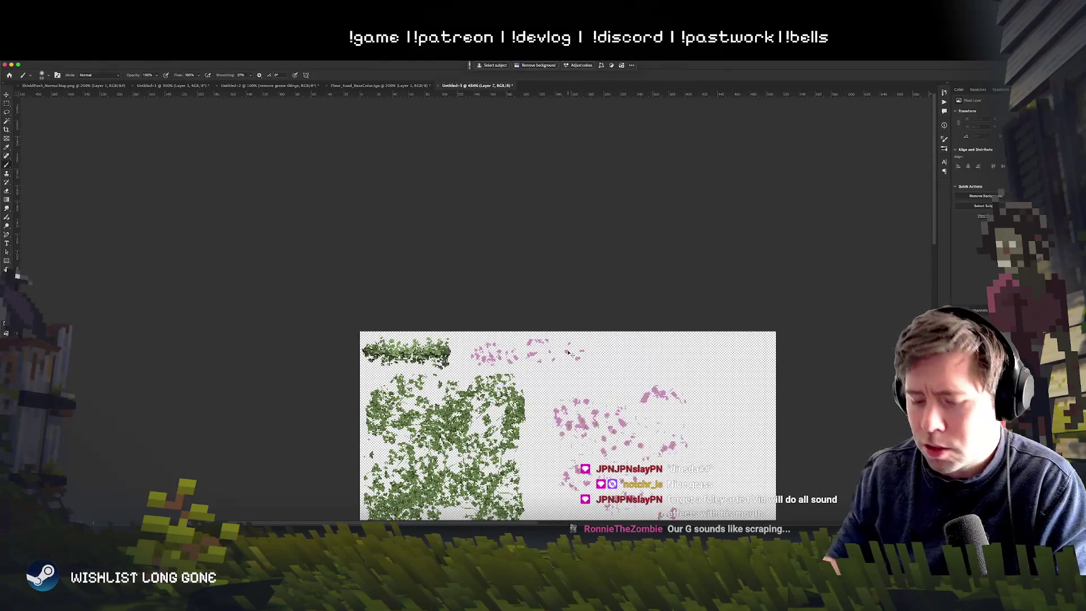
{"action": "scroll", "coordinate": [513, 364], "scroll_direction": "up", "scroll_amount": 5}
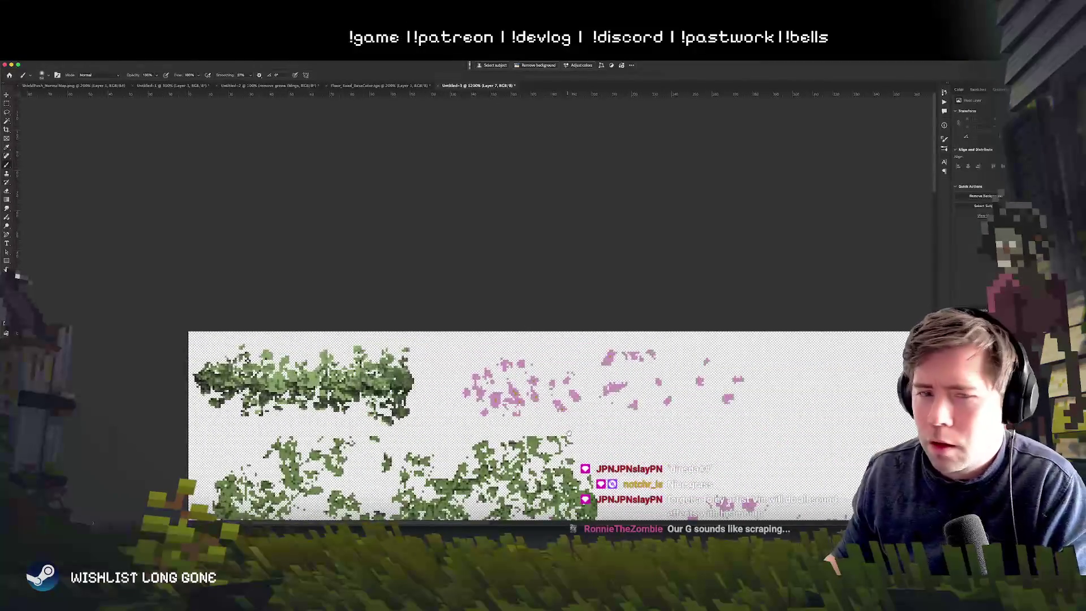
{"action": "scroll", "coordinate": [567, 365], "scroll_direction": "down", "scroll_amount": 3}
{"action": "scroll", "coordinate": [567, 364], "scroll_direction": "right", "scroll_amount": 5}
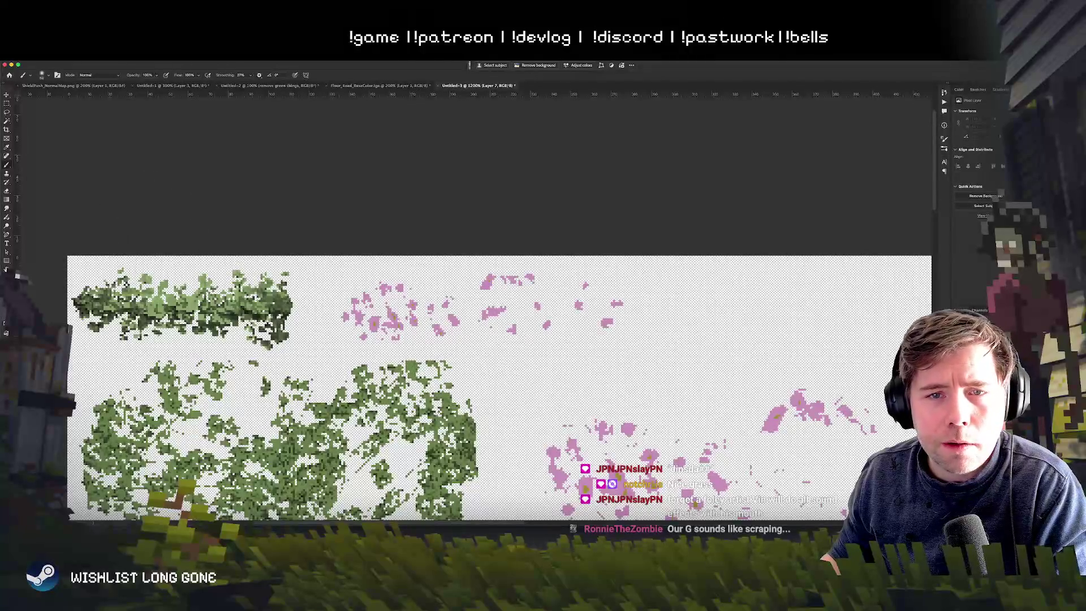
Pick a darker pink foreground colour and repaint flower pixels in magenta shades
{"action": "key", "text": "ctrl+shift+c"}
{"action": "left_click", "coordinate": [240, 162]}
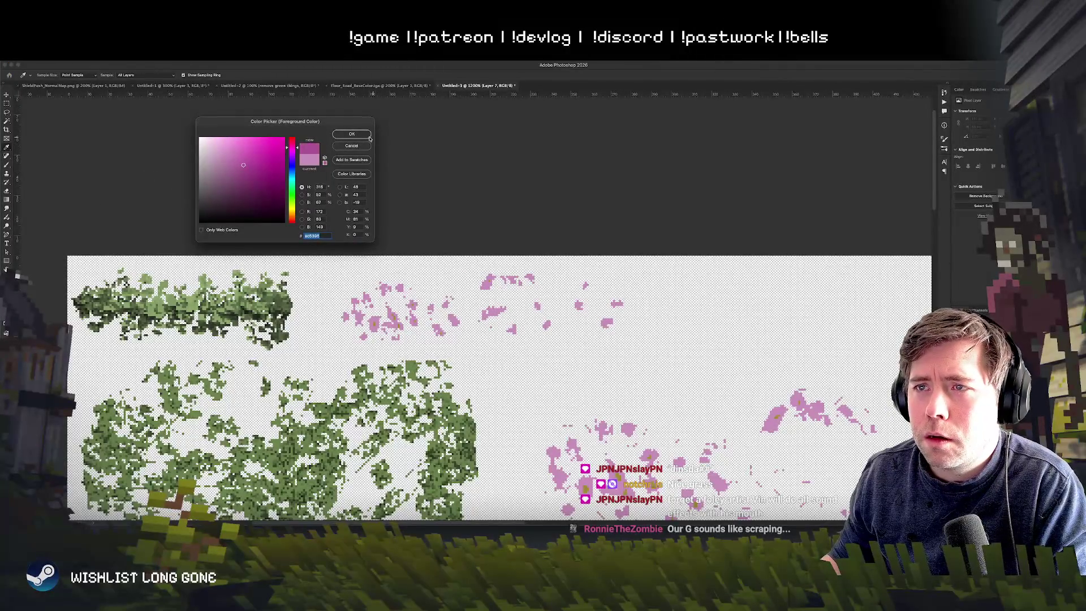
{"action": "left_click", "coordinate": [352, 134]}
{"action": "left_click_drag", "start_coordinate": [452, 283], "coordinate": [452, 306]}
{"action": "mouse_move", "coordinate": [453, 254]}
{"action": "left_mouse_down"}
{"action": "mouse_move", "coordinate": [449, 335]}
{"action": "mouse_move", "coordinate": [381, 283]}
{"action": "mouse_move", "coordinate": [573, 330]}
{"action": "mouse_move", "coordinate": [339, 271]}
{"action": "left_mouse_up"}
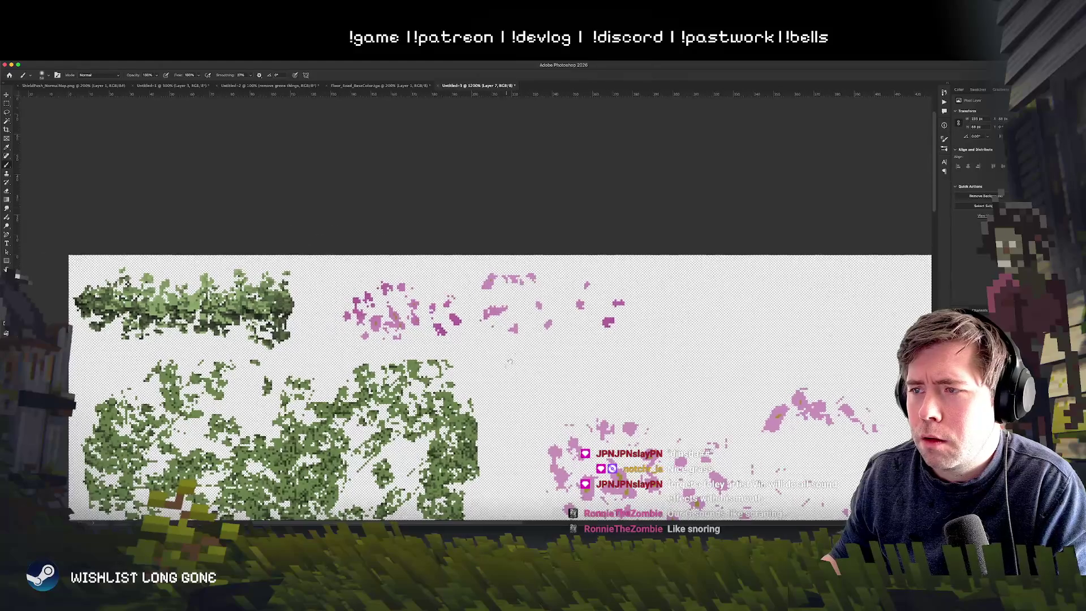
Bring up the Export As settings showing PNG at 512 × 512 px
{"action": "scroll", "coordinate": [518, 342], "scroll_direction": "down", "scroll_amount": 2}
{"action": "scroll", "coordinate": [520, 348], "scroll_direction": "down", "scroll_amount": 2}
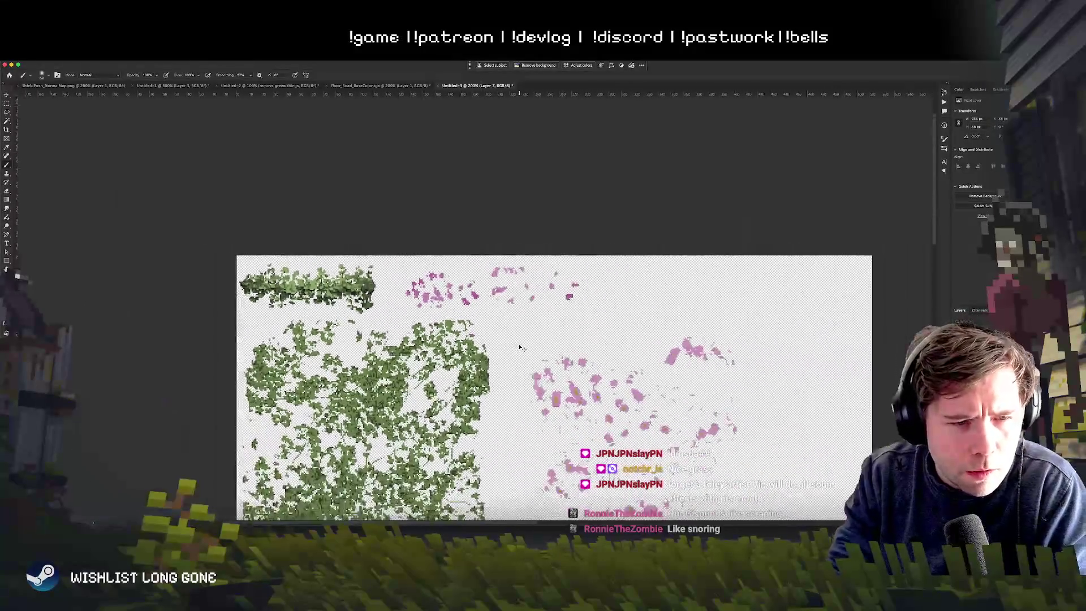
{"action": "scroll", "coordinate": [520, 348], "scroll_direction": "up", "scroll_amount": 5}
{"action": "scroll", "coordinate": [520, 348], "scroll_direction": "down", "scroll_amount": 3}
{"action": "scroll", "coordinate": [521, 347], "scroll_direction": "up", "scroll_amount": 2}
{"action": "scroll", "coordinate": [519, 344], "scroll_direction": "down", "scroll_amount": 2}
{"action": "scroll", "coordinate": [519, 344], "scroll_direction": "up", "scroll_amount": 2}
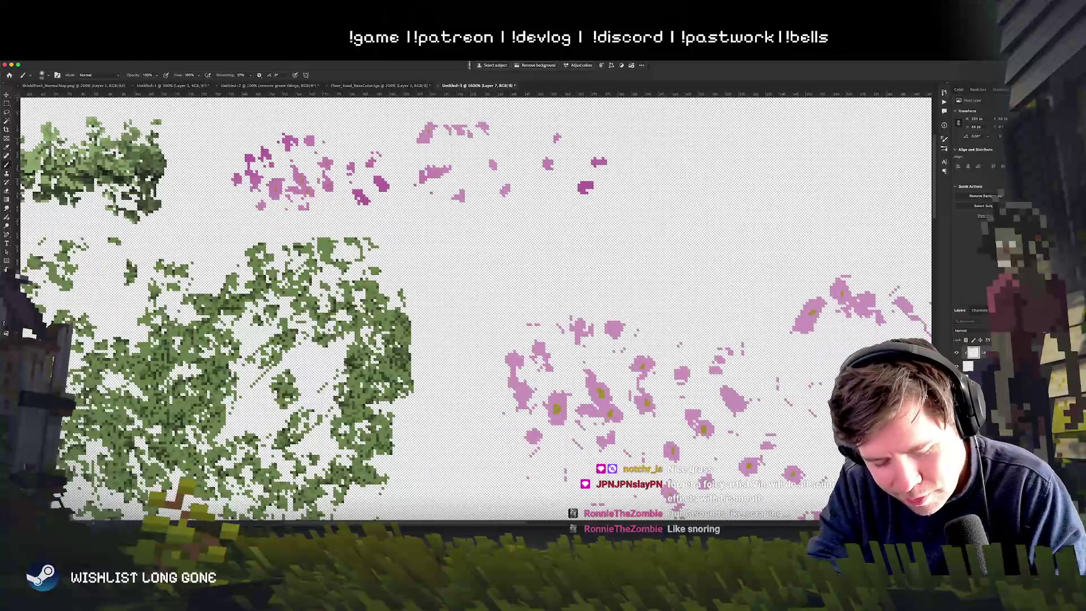
{"action": "key", "text": "super+alt+shift+w"}
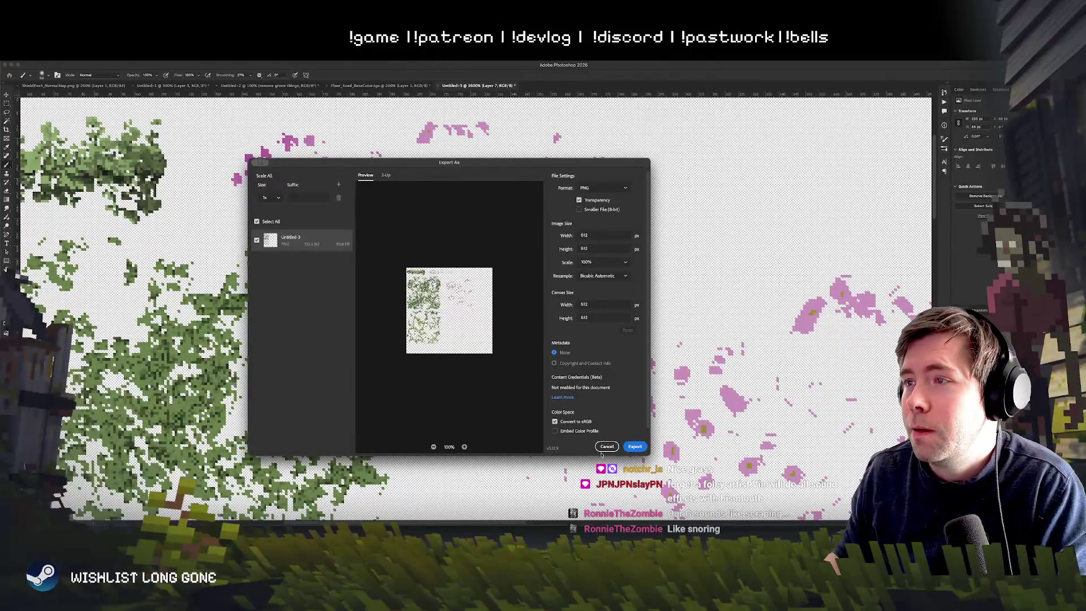
Export the atlas as spt_vineExtras.png into Sprites, replacing the old file, and move Photoshop aside
{"action": "left_click", "coordinate": [635, 446]}
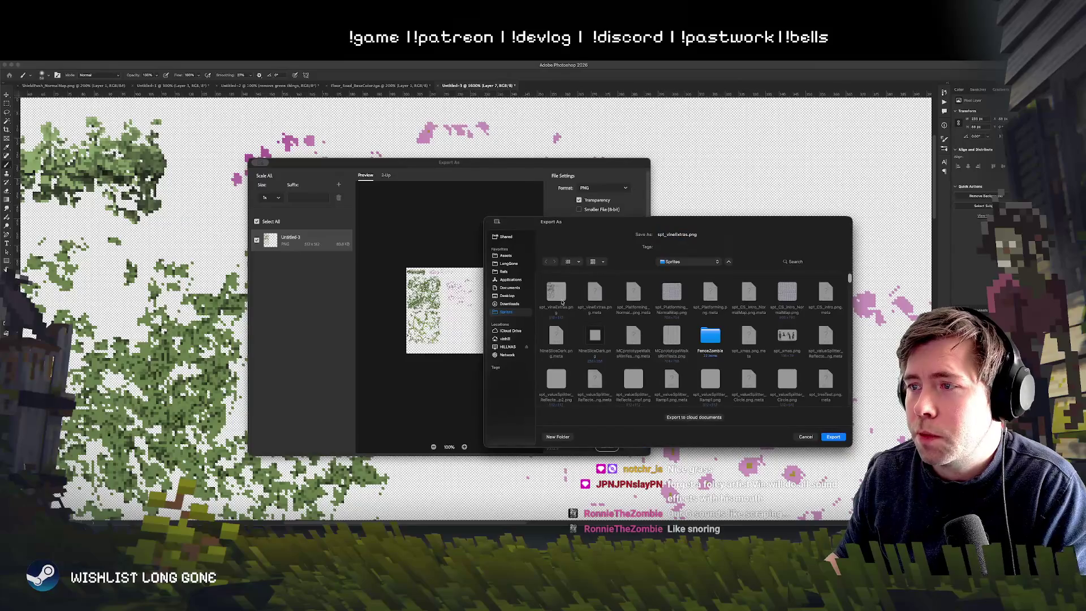
{"action": "left_click", "coordinate": [834, 437]}
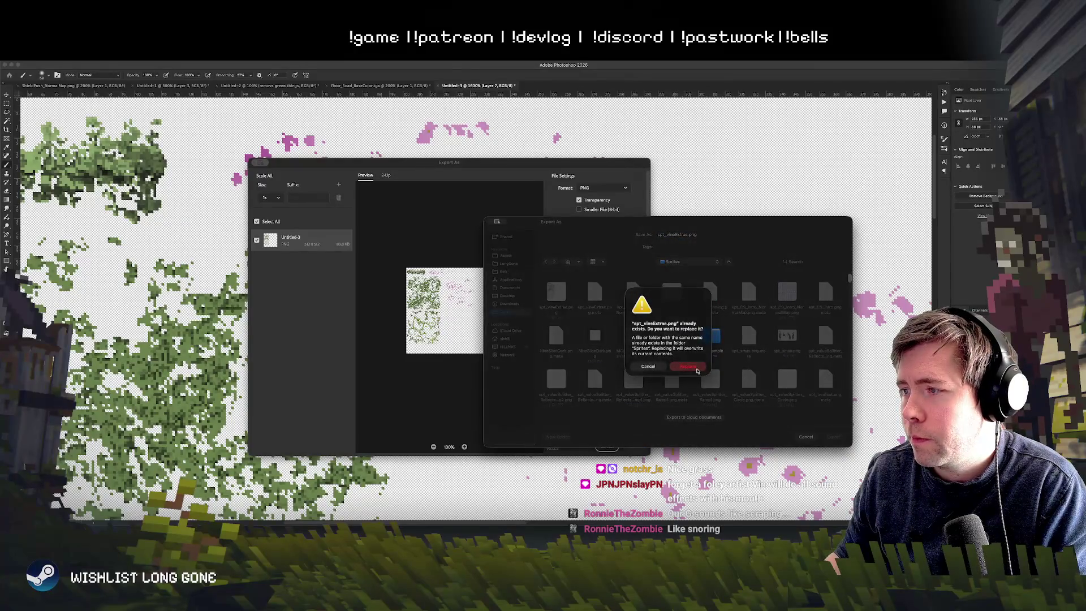
{"action": "left_click", "coordinate": [691, 369]}
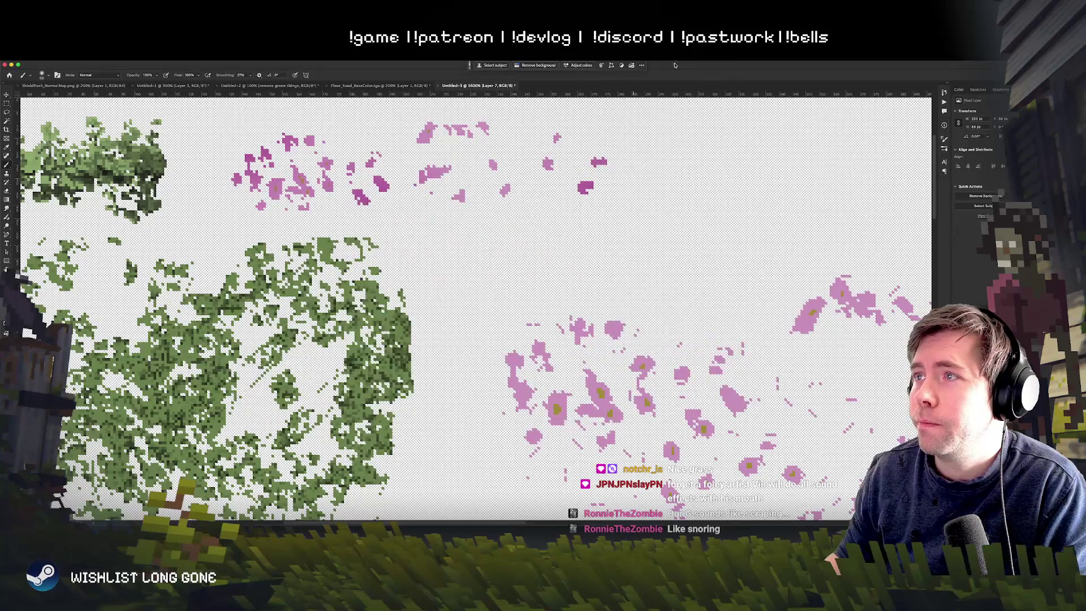
{"action": "left_click_drag", "start_coordinate": [674, 65], "coordinate": [693, 288]}
{"action": "left_click", "coordinate": [463, 87]}
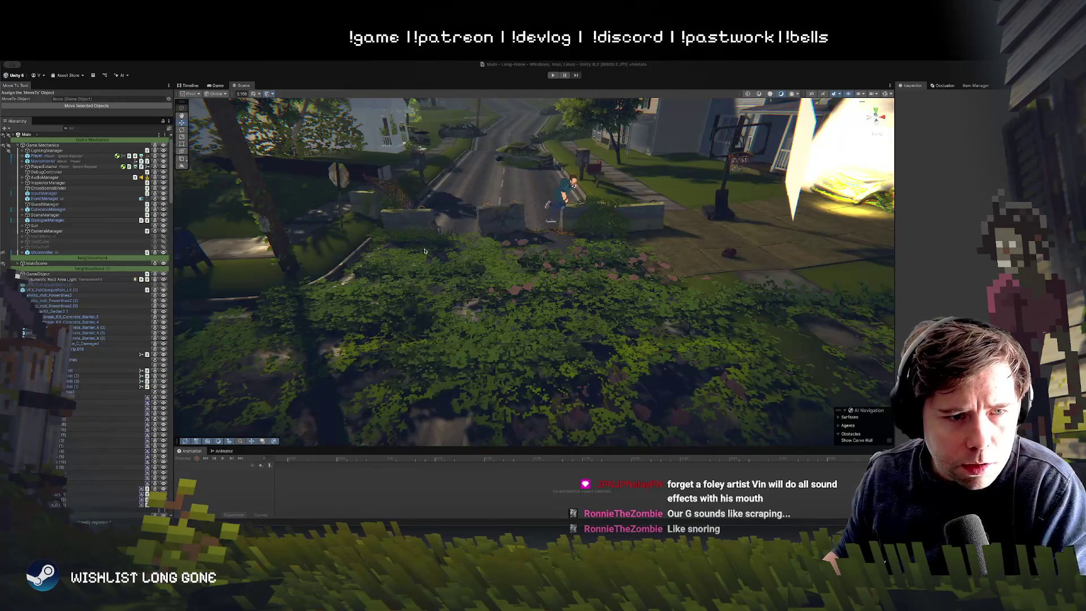
Orbit the Scene view toward the houses and select vine decal spt_vineExtras_0 (11)
{"action": "left_click", "coordinate": [523, 327]}
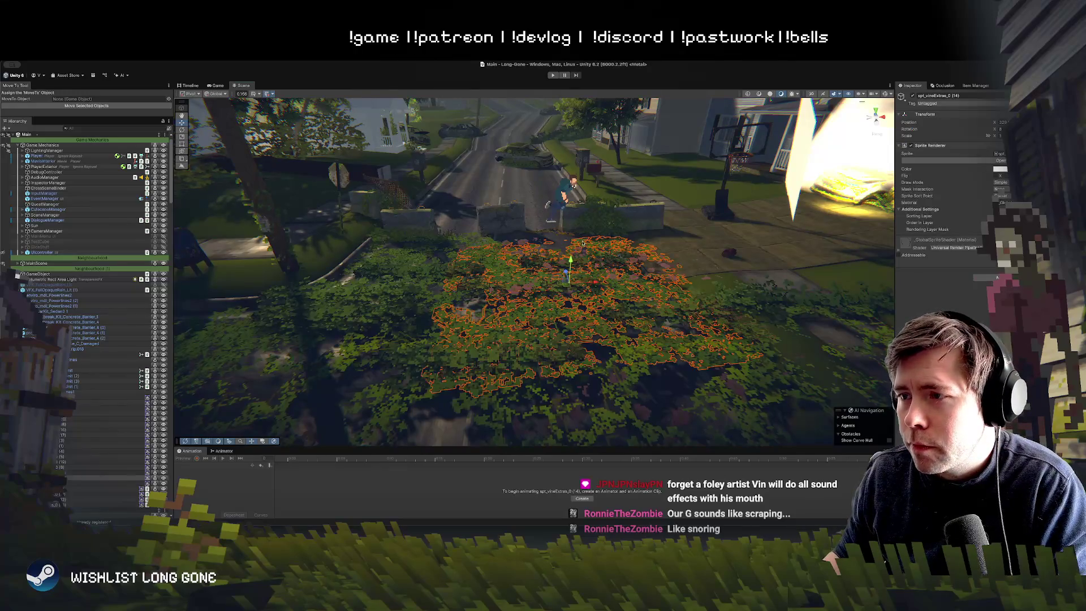
{"action": "mouse_move", "coordinate": [524, 327]}
{"action": "left_mouse_down"}
{"action": "mouse_move", "coordinate": [625, 201]}
{"action": "mouse_move", "coordinate": [636, 338]}
{"action": "mouse_move", "coordinate": [626, 271]}
{"action": "left_mouse_up"}
{"action": "left_click", "coordinate": [625, 201]}
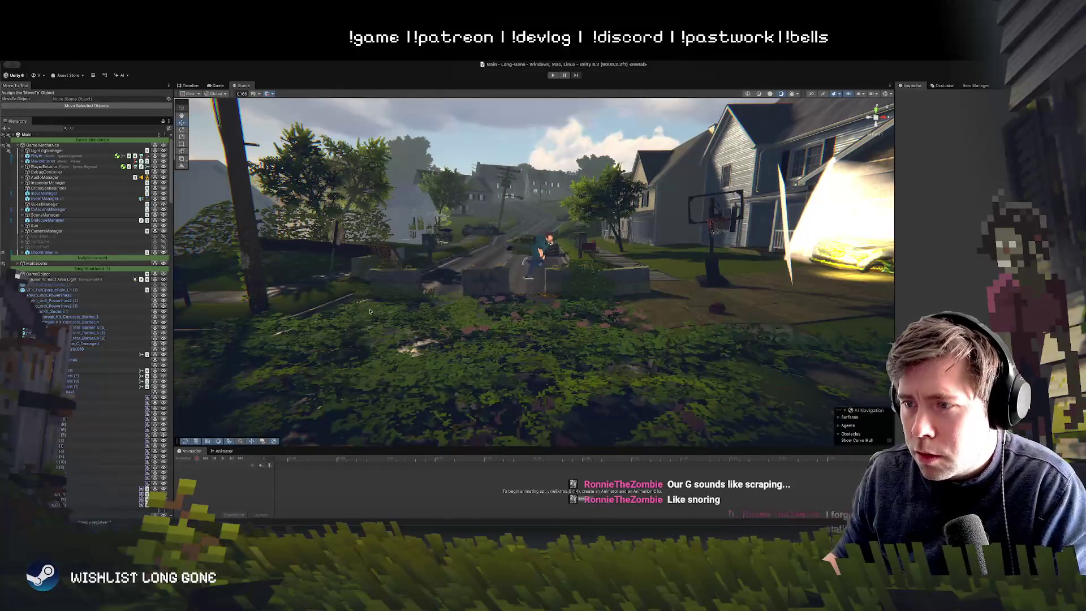
{"action": "left_click", "coordinate": [483, 331]}
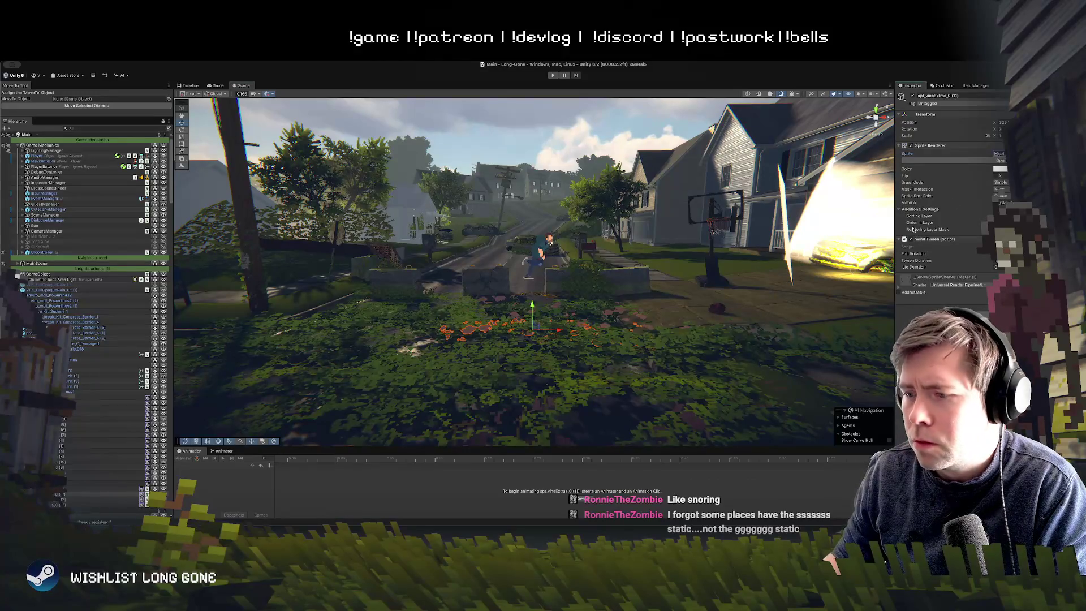
In the Sprite Editor, slice a new sprite around the pink blossom strip and apply it
{"action": "left_click", "coordinate": [1001, 160]}
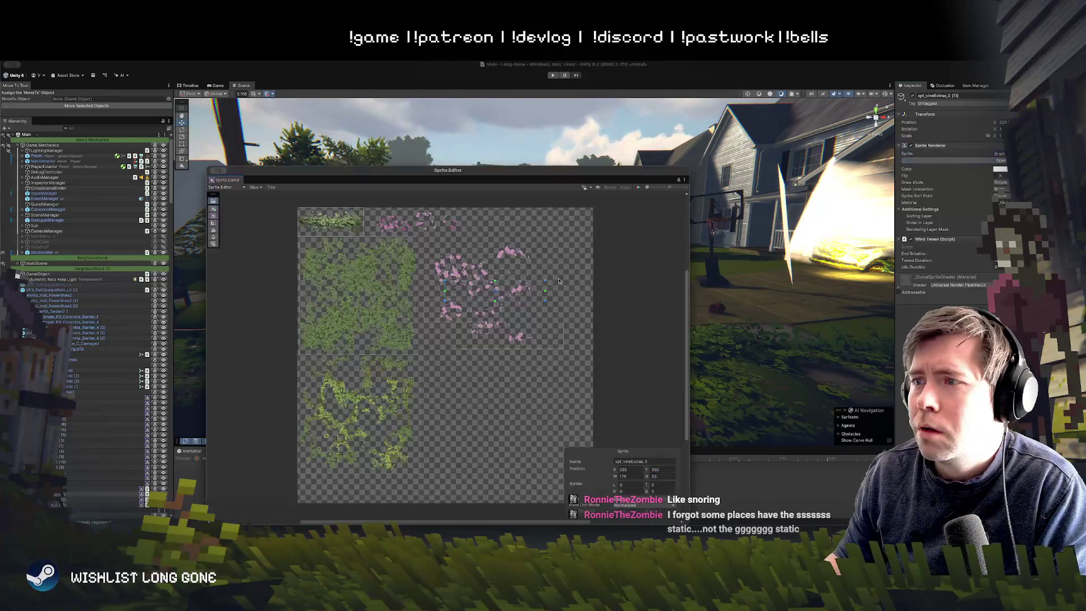
{"action": "left_click_drag", "start_coordinate": [372, 208], "coordinate": [465, 233]}
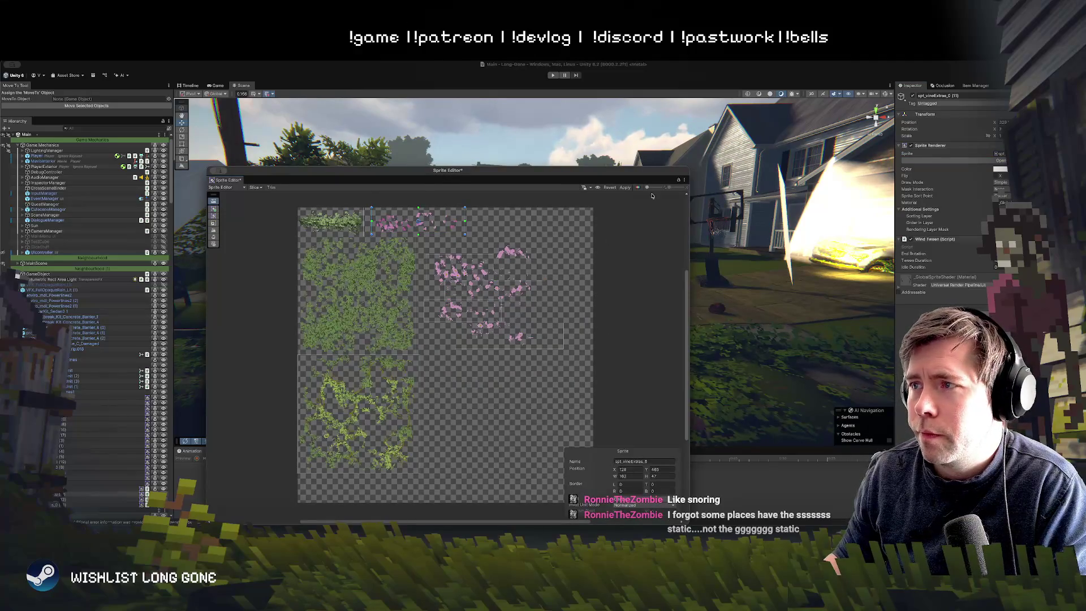
{"action": "key", "text": "ctrl+s"}
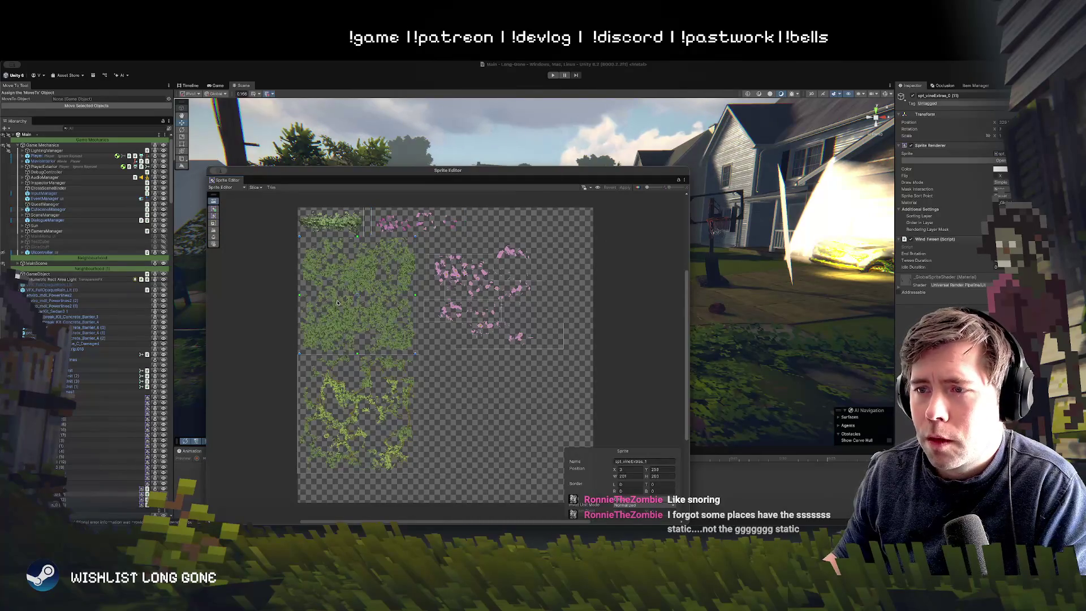
{"action": "left_click", "coordinate": [650, 461]}
{"action": "double_click", "coordinate": [631, 461]}
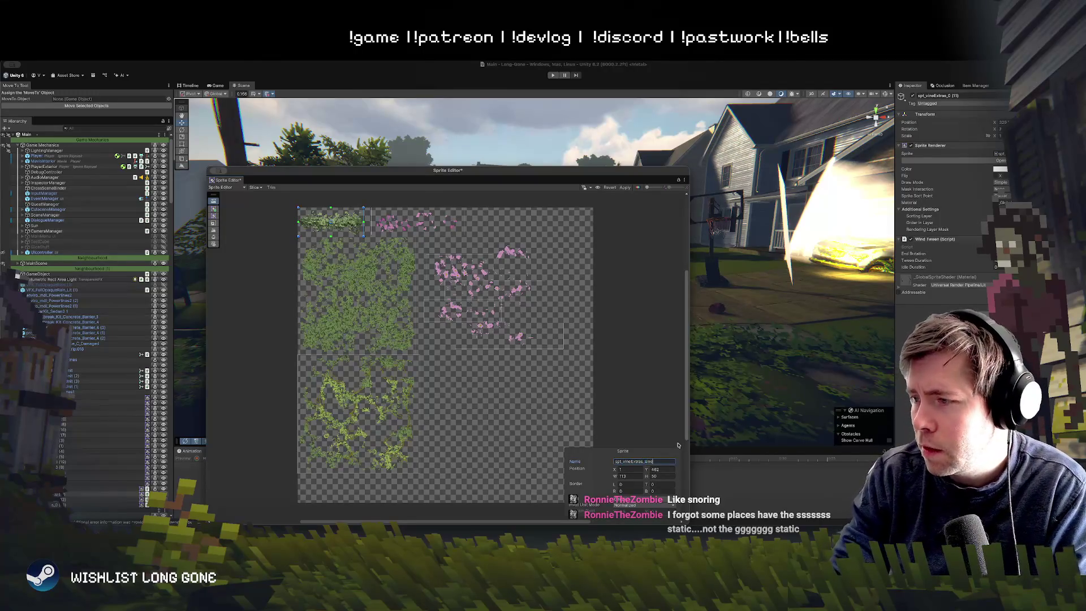
Give the middle and bottom vine sprites descriptive names
{"action": "left_click", "coordinate": [399, 298]}
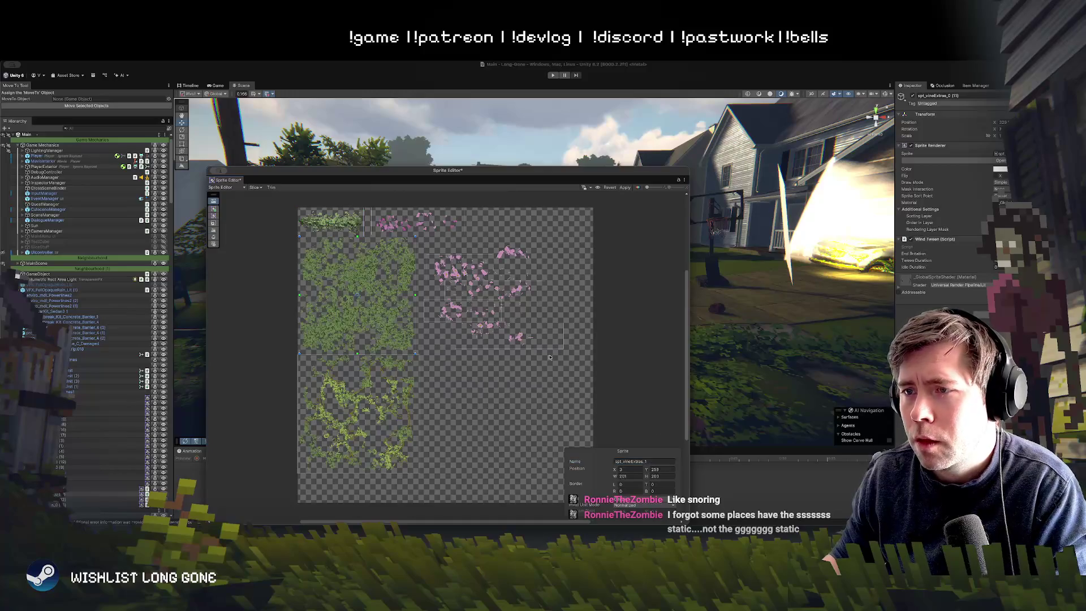
{"action": "left_click", "coordinate": [654, 461]}
{"action": "key", "text": "BackSpace"}
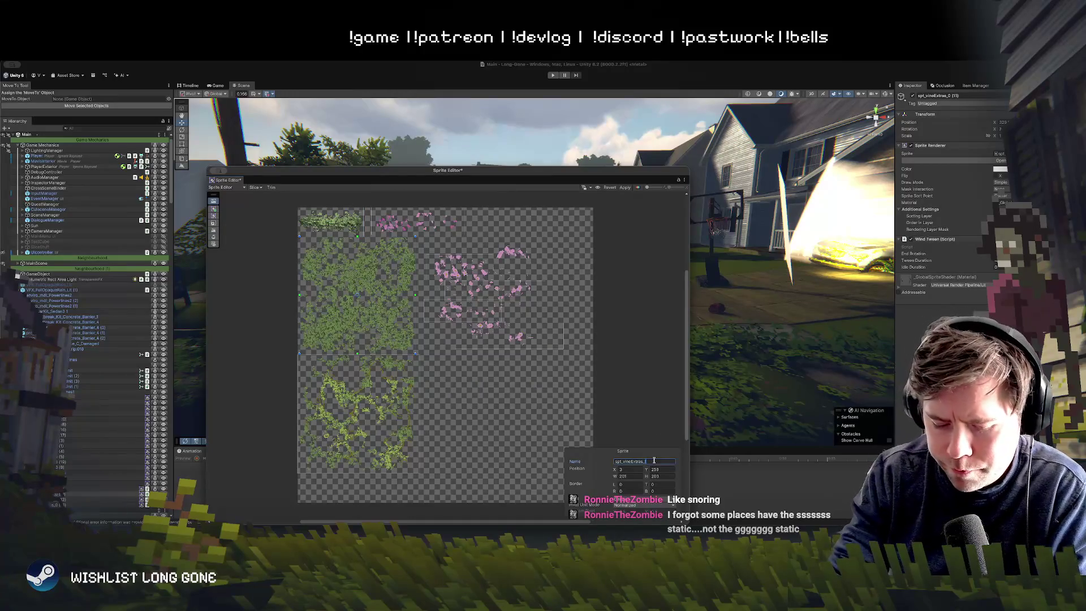
{"action": "type", "text": "lef"}
{"action": "type", "text": "eThick"}
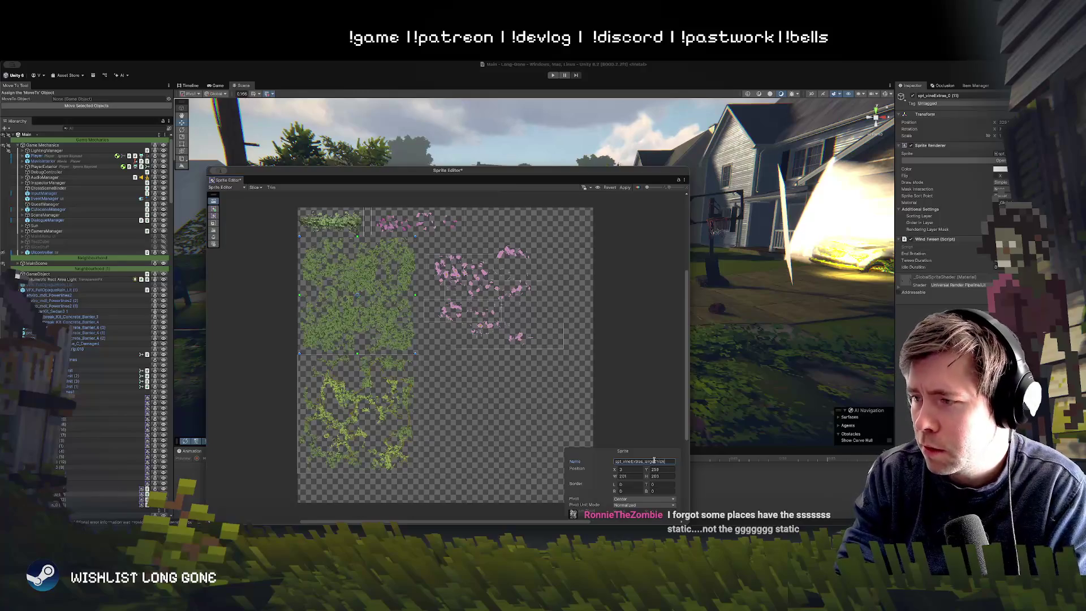
{"action": "left_click", "coordinate": [382, 468]}
{"action": "left_click", "coordinate": [666, 462]}
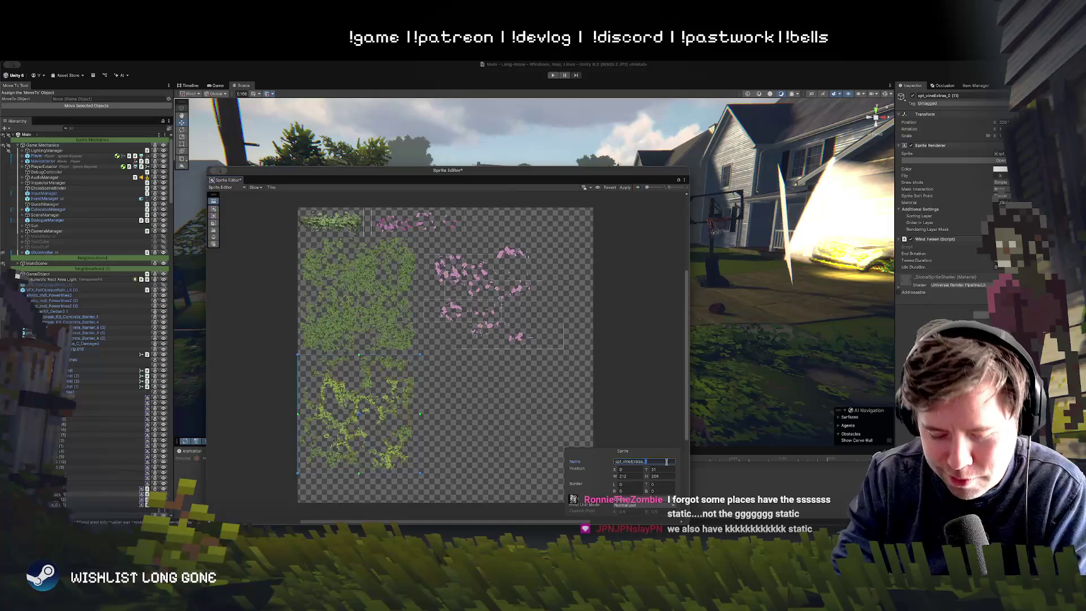
{"action": "type", "text": "largeThin"}
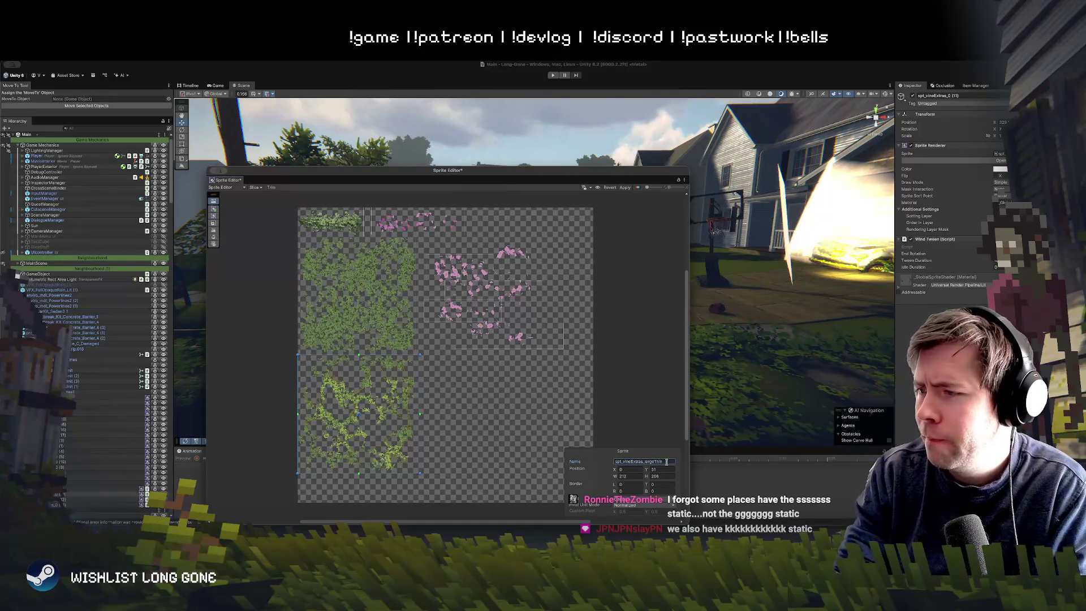
Rename the top pink flower strip sprite and apply all sprite changes
{"action": "left_click", "coordinate": [385, 217]}
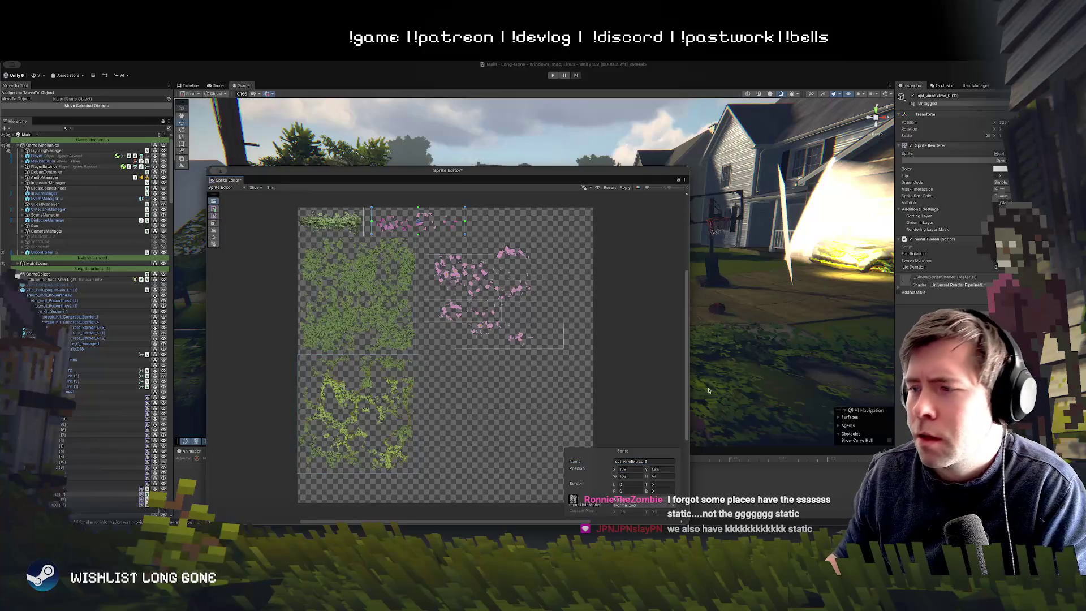
{"action": "left_click", "coordinate": [670, 463]}
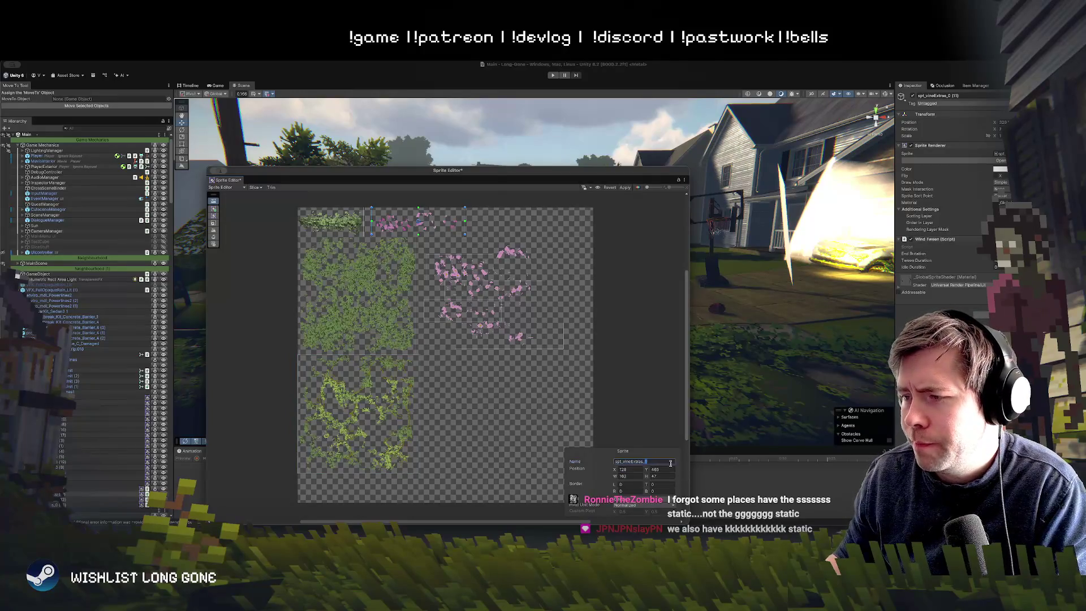
{"action": "key", "text": "BackSpace"}
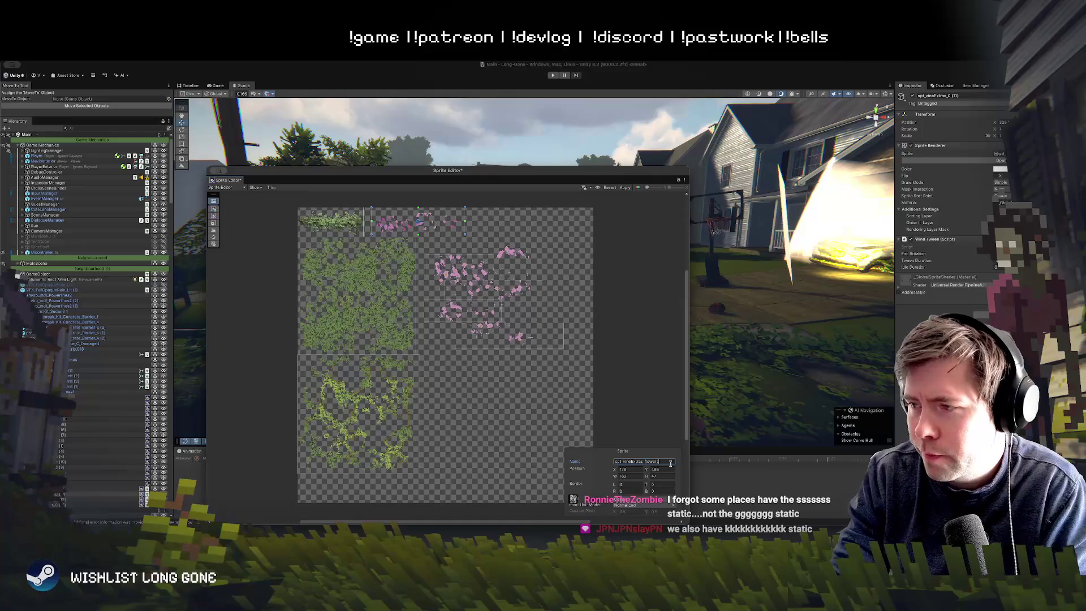
{"action": "type", "text": "SD"}
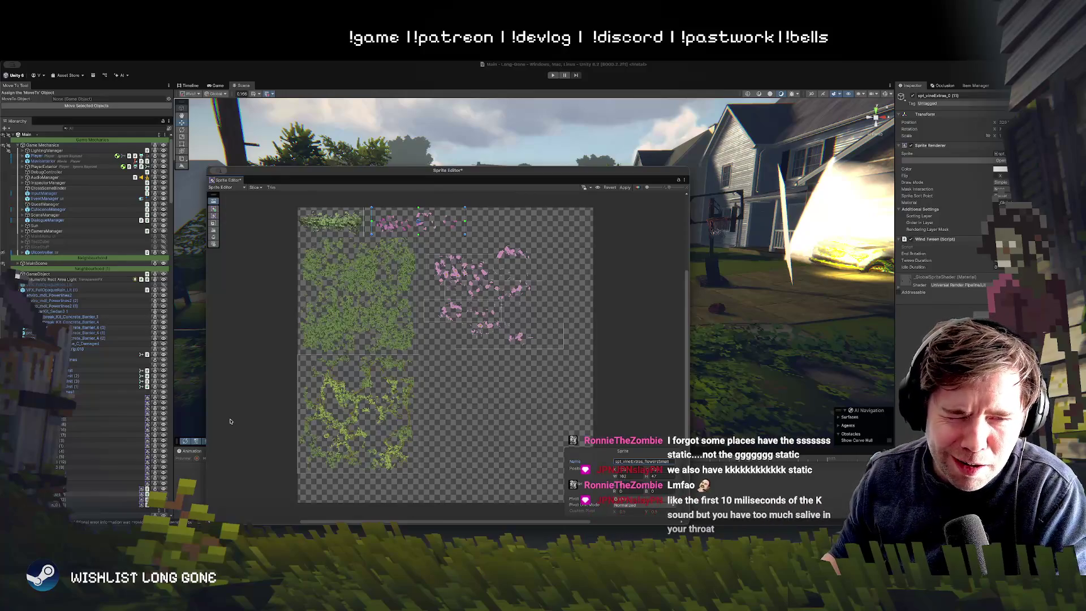
{"action": "left_click", "coordinate": [625, 187]}
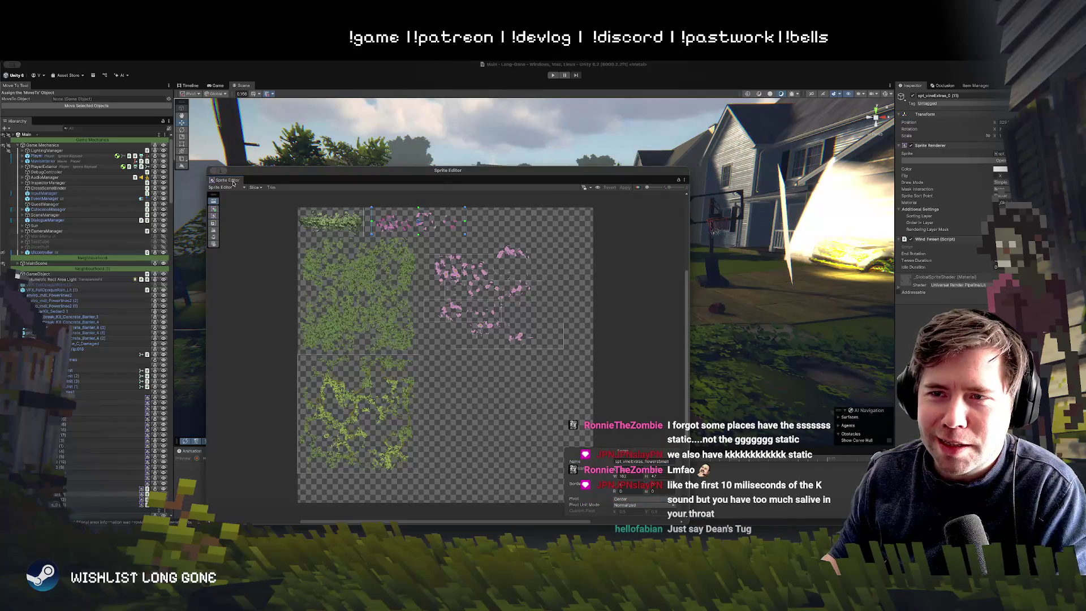
Close the Sprite Editor, place a test flowers sprite on the ground, then delete it
{"action": "left_click", "coordinate": [355, 222]}
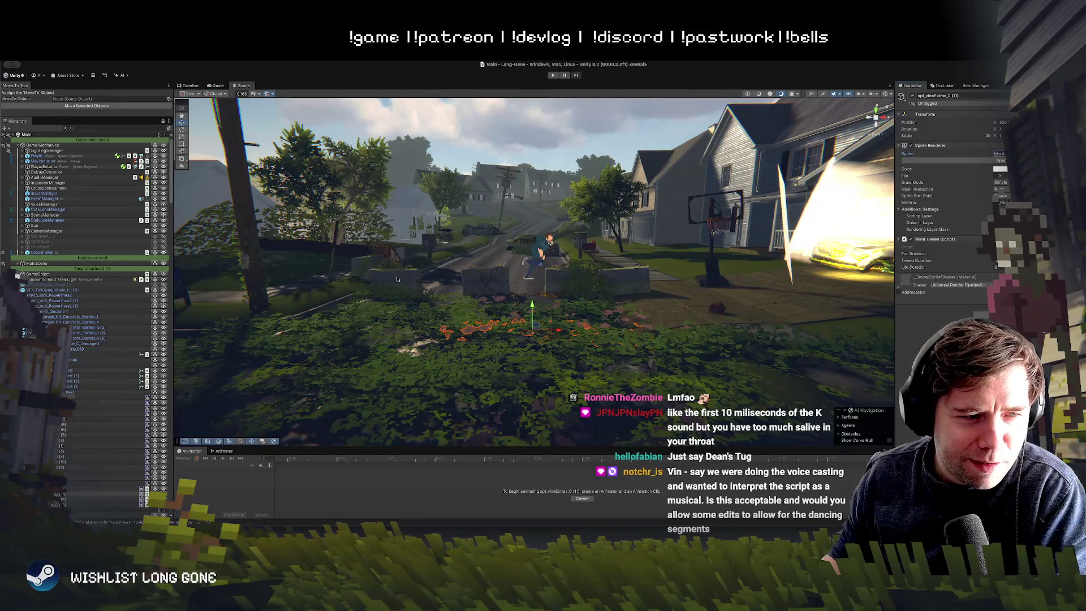
{"action": "mouse_move", "coordinate": [458, 319]}
{"action": "left_mouse_down"}
{"action": "mouse_move", "coordinate": [535, 369]}
{"action": "mouse_move", "coordinate": [558, 365]}
{"action": "left_mouse_up"}
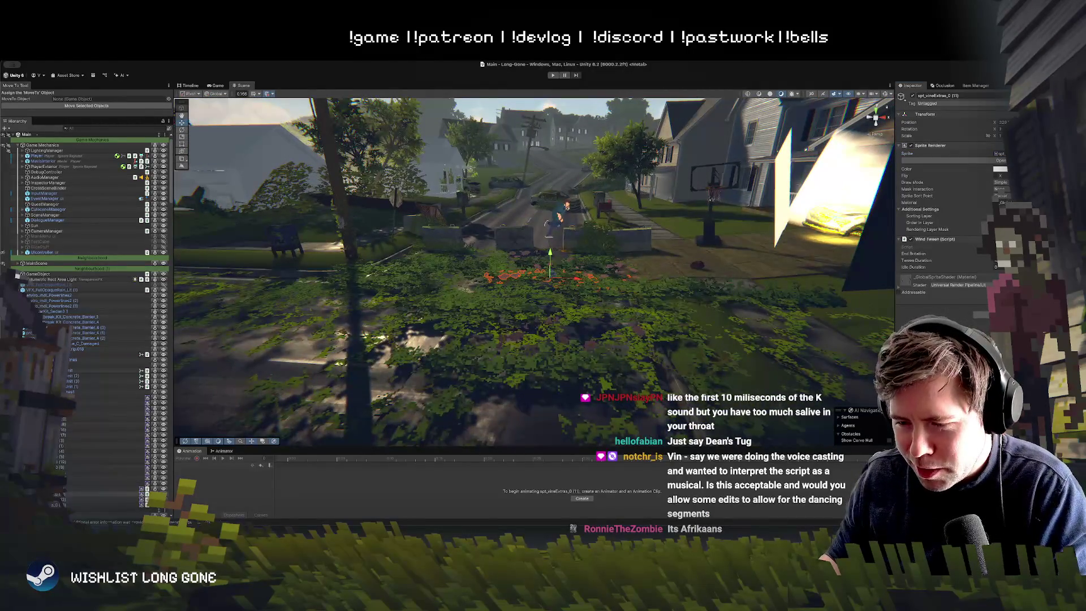
{"action": "mouse_move", "coordinate": [396, 357]}
{"action": "left_mouse_down"}
{"action": "mouse_move", "coordinate": [463, 354]}
{"action": "mouse_move", "coordinate": [557, 317]}
{"action": "left_mouse_up"}
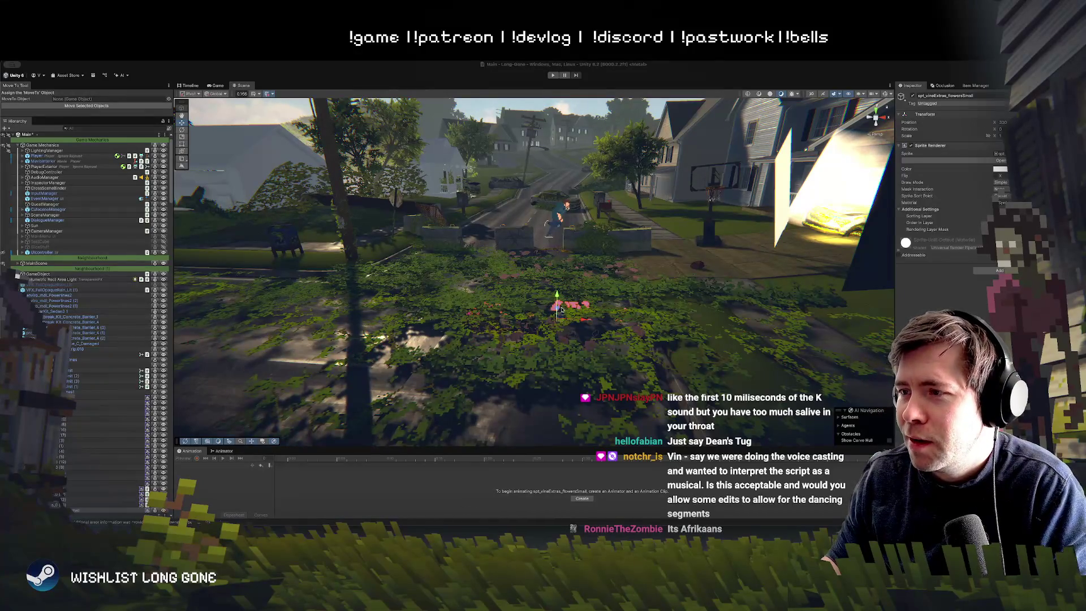
{"action": "left_click_drag", "start_coordinate": [560, 280], "coordinate": [498, 322]}
{"action": "key", "text": "Delete"}
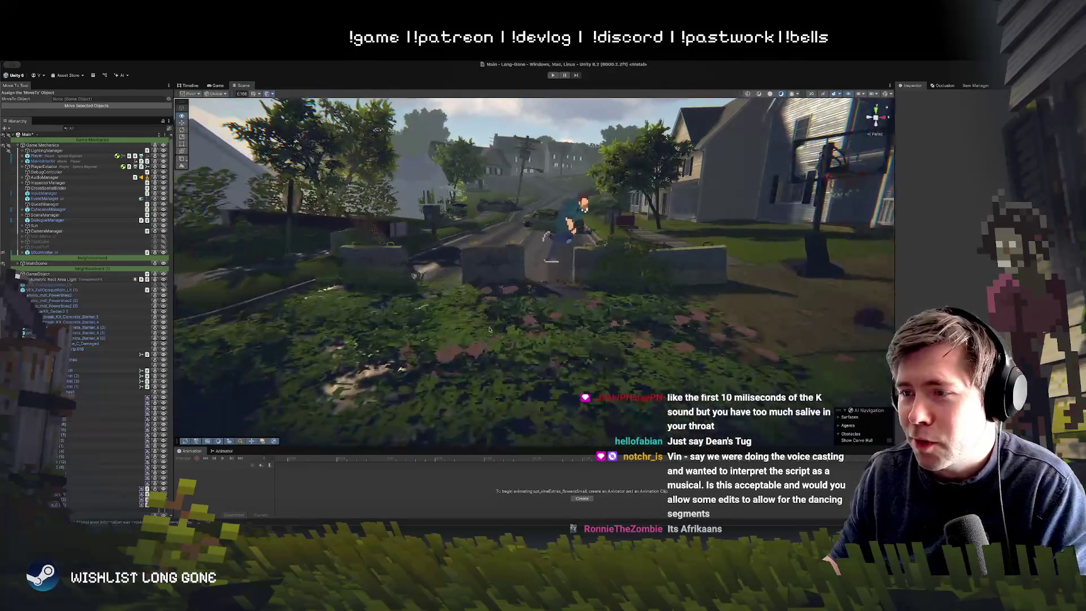
Select a ground vine decal and open its Sprite field picker
{"action": "left_click", "coordinate": [498, 322]}
{"action": "key", "text": "f"}
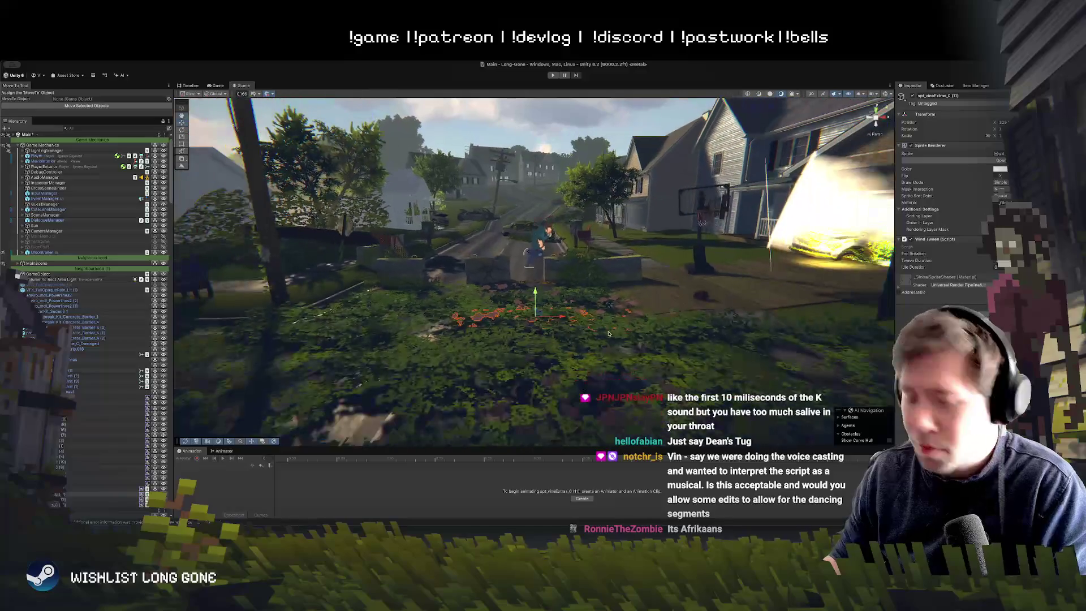
{"action": "left_click", "coordinate": [547, 351]}
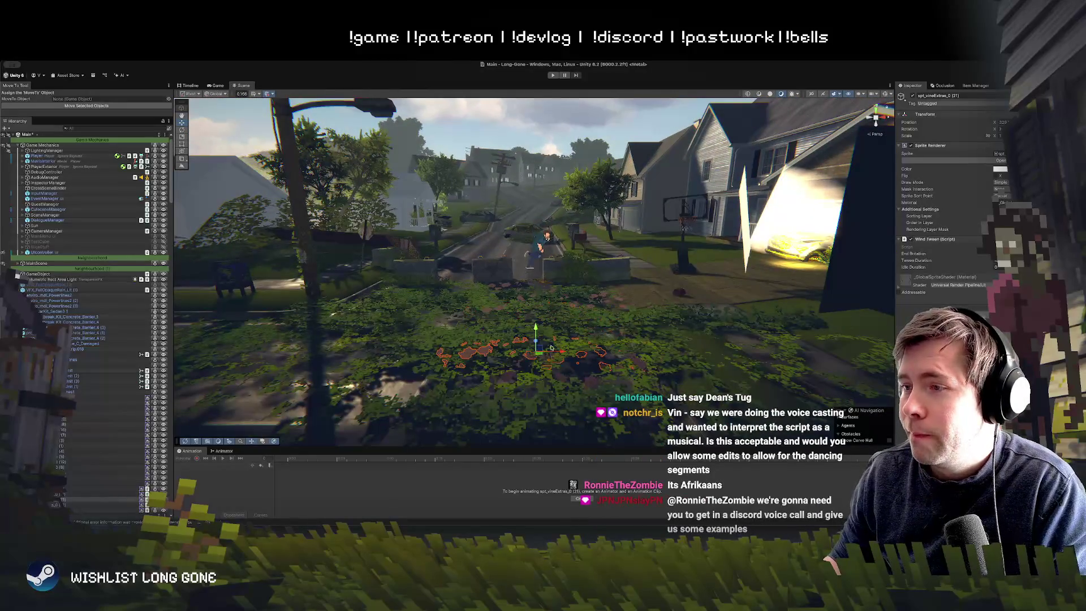
{"action": "left_click", "coordinate": [1000, 153]}
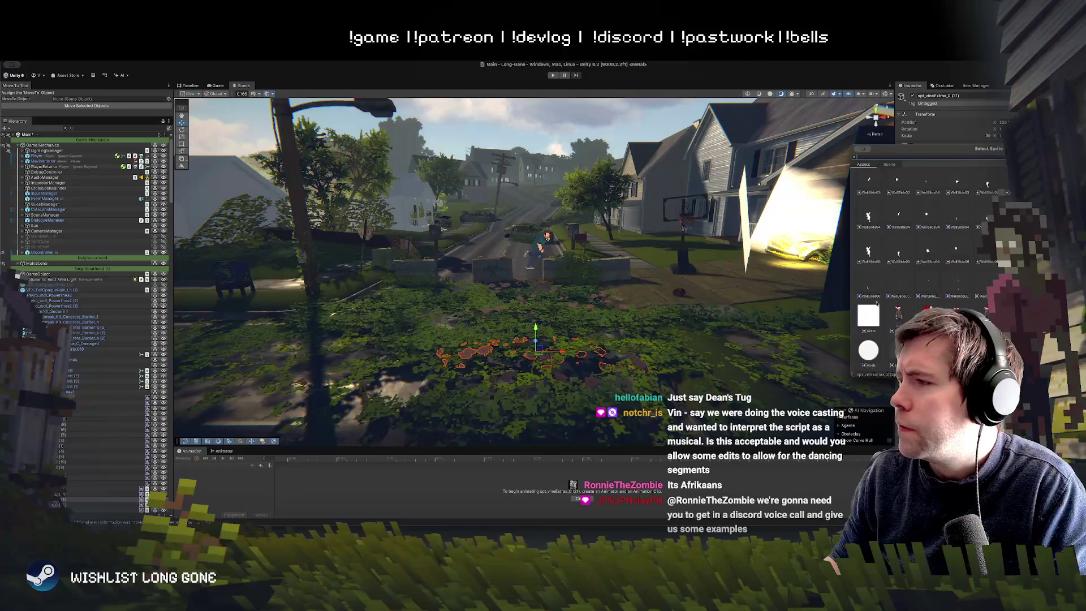
Assign the flowers sprite to the decal and reposition it on the ground
{"action": "type", "text": "t"}
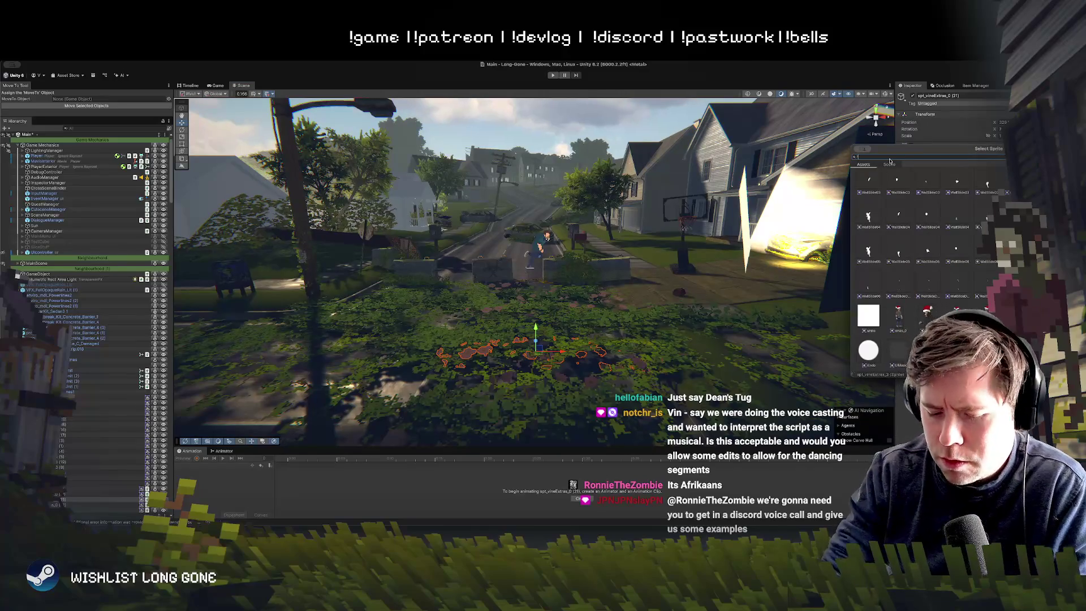
{"action": "type", "text": "rs"}
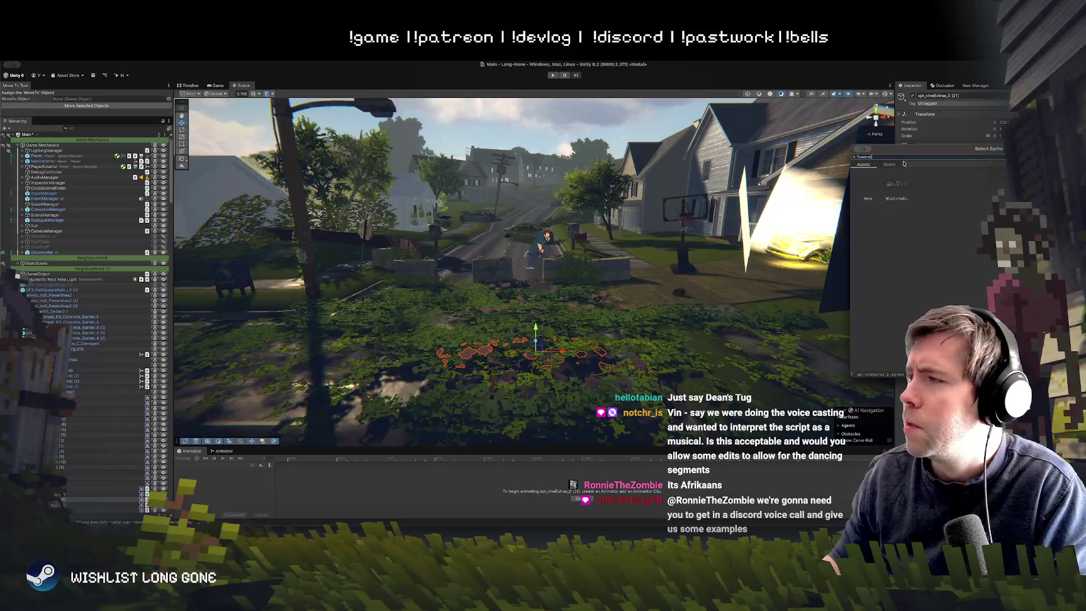
{"action": "double_click", "coordinate": [895, 189]}
{"action": "left_click_drag", "start_coordinate": [553, 350], "coordinate": [544, 315]}
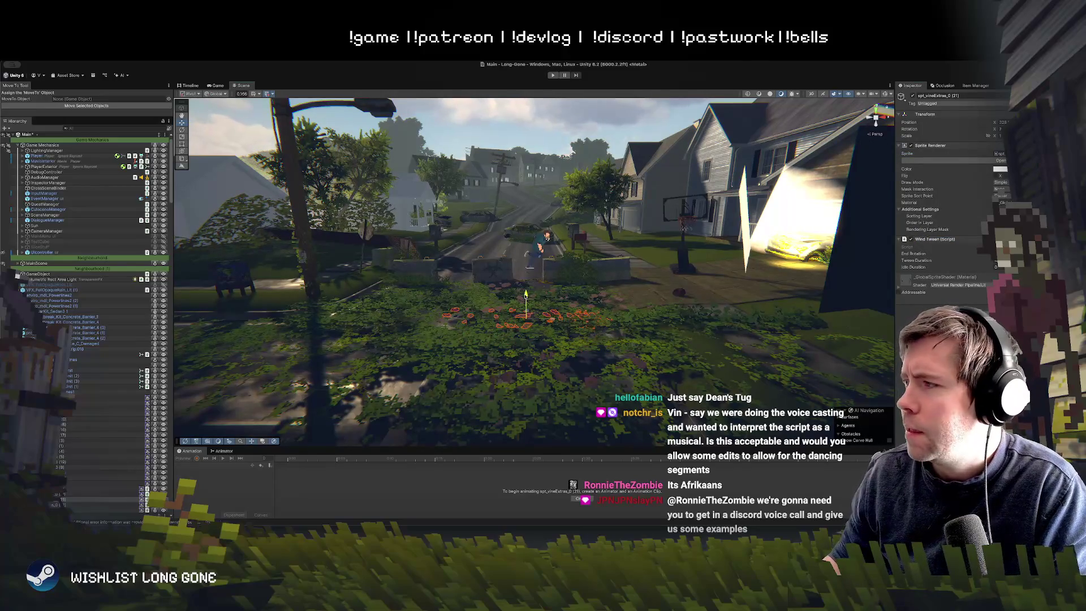
{"action": "scroll", "coordinate": [538, 311], "scroll_direction": "up", "scroll_amount": 2}
{"action": "mouse_move", "coordinate": [548, 307]}
{"action": "left_mouse_down"}
{"action": "mouse_move", "coordinate": [496, 311]}
{"action": "mouse_move", "coordinate": [374, 278]}
{"action": "mouse_move", "coordinate": [493, 284]}
{"action": "left_mouse_up"}
{"action": "key", "text": "e"}
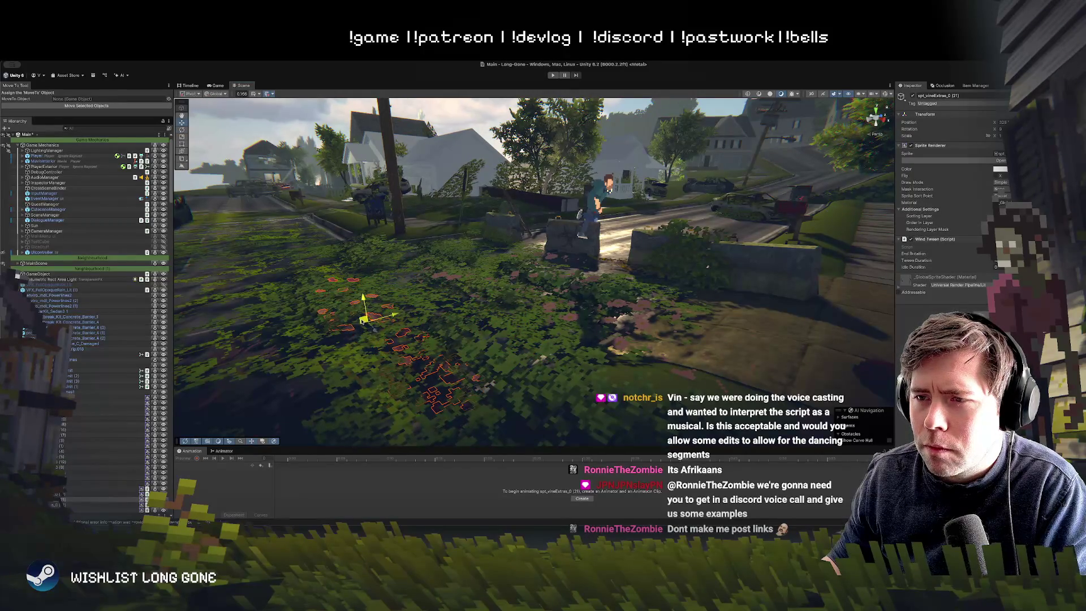
Select and slightly raise ground vine decals, viewing them from an aerial street angle
{"action": "mouse_move", "coordinate": [307, 335]}
{"action": "left_mouse_down"}
{"action": "mouse_move", "coordinate": [484, 165]}
{"action": "mouse_move", "coordinate": [469, 274]}
{"action": "mouse_move", "coordinate": [628, 276]}
{"action": "left_mouse_up"}
{"action": "mouse_move", "coordinate": [560, 331]}
{"action": "left_mouse_down"}
{"action": "mouse_move", "coordinate": [524, 308]}
{"action": "mouse_move", "coordinate": [526, 286]}
{"action": "left_mouse_up"}
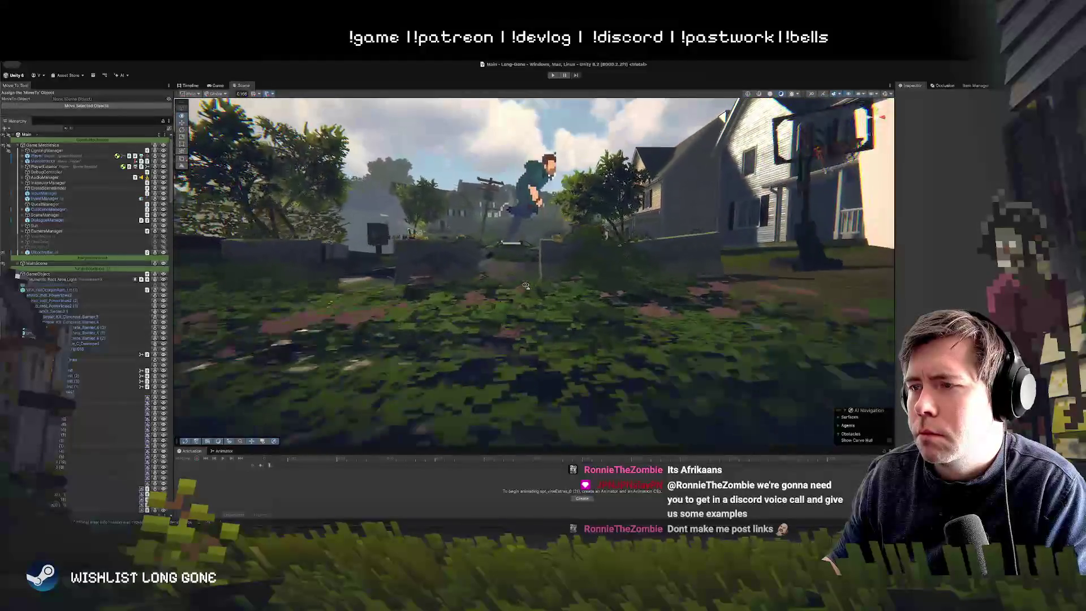
{"action": "left_click", "coordinate": [510, 283]}
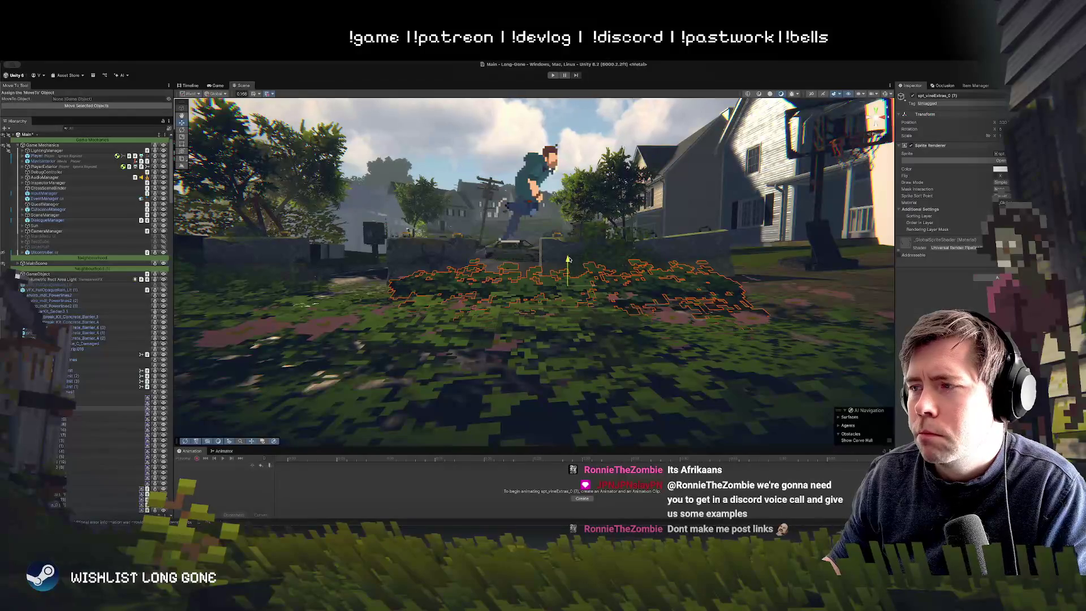
{"action": "left_click", "coordinate": [499, 295]}
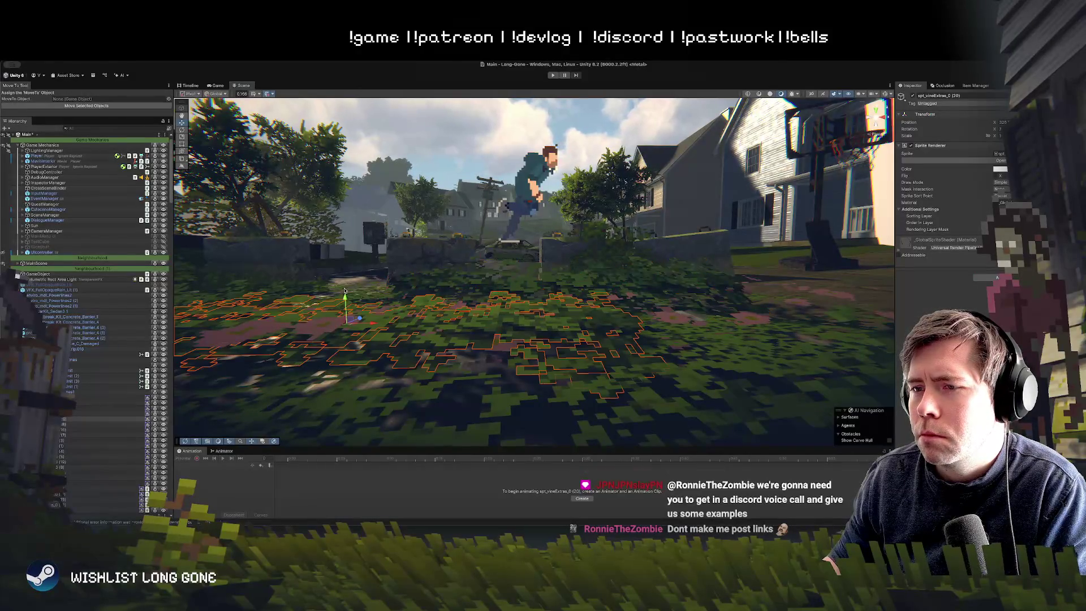
{"action": "left_click", "coordinate": [509, 309]}
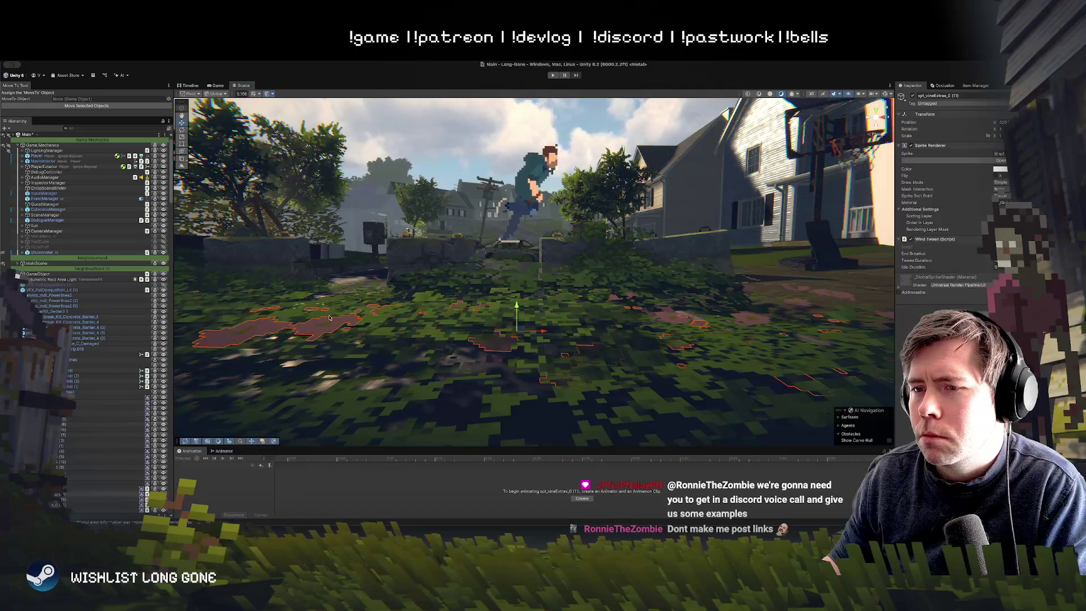
{"action": "left_click_drag", "start_coordinate": [518, 306], "coordinate": [516, 295]}
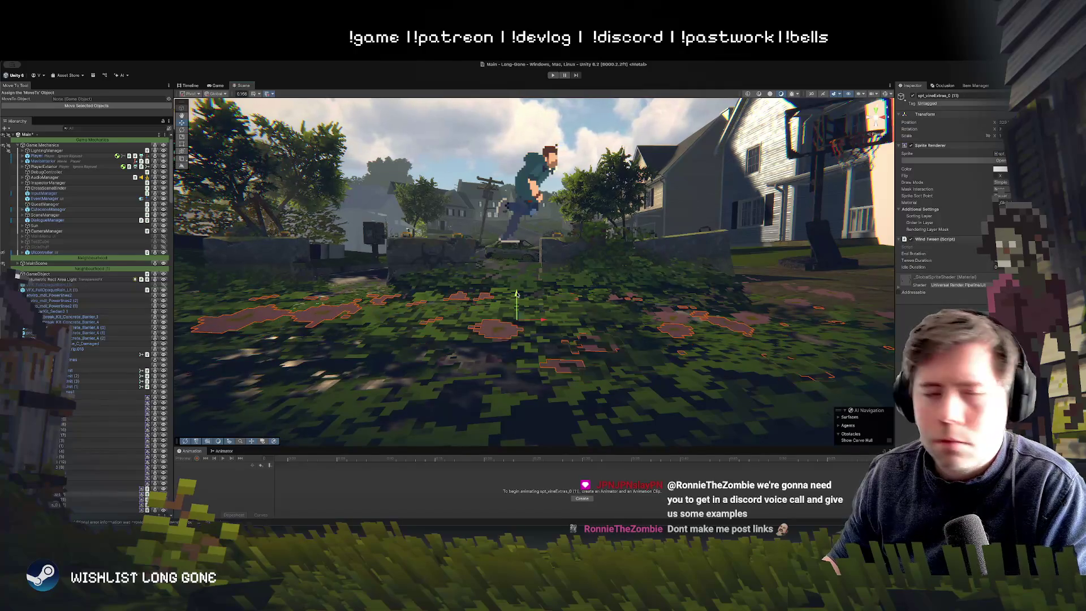
{"action": "mouse_move", "coordinate": [577, 272]}
{"action": "left_mouse_down"}
{"action": "mouse_move", "coordinate": [572, 333]}
{"action": "mouse_move", "coordinate": [458, 339]}
{"action": "left_mouse_up"}
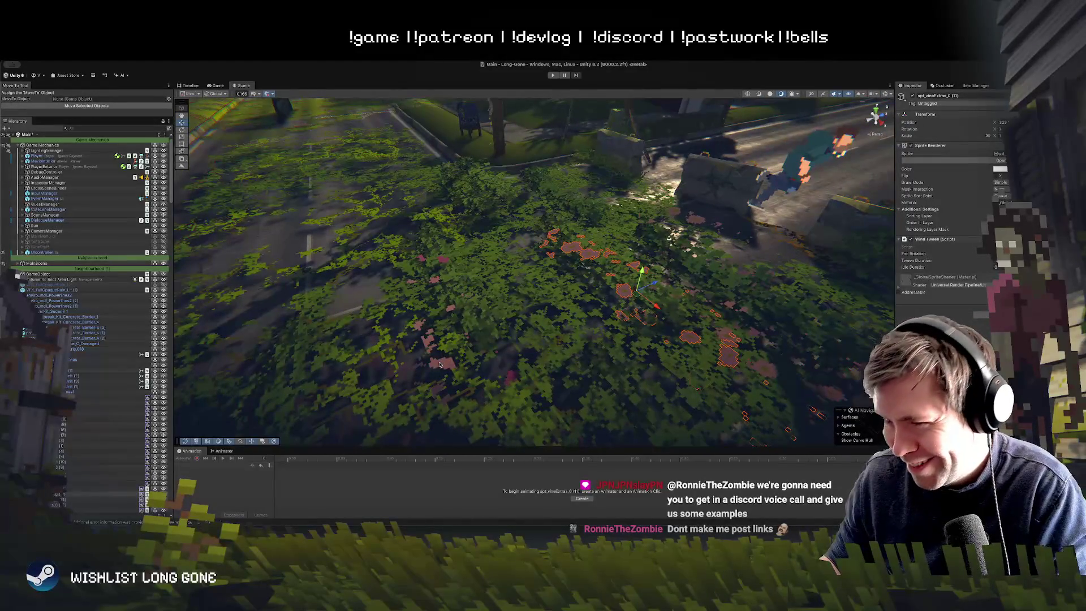
{"action": "left_click", "coordinate": [464, 327]}
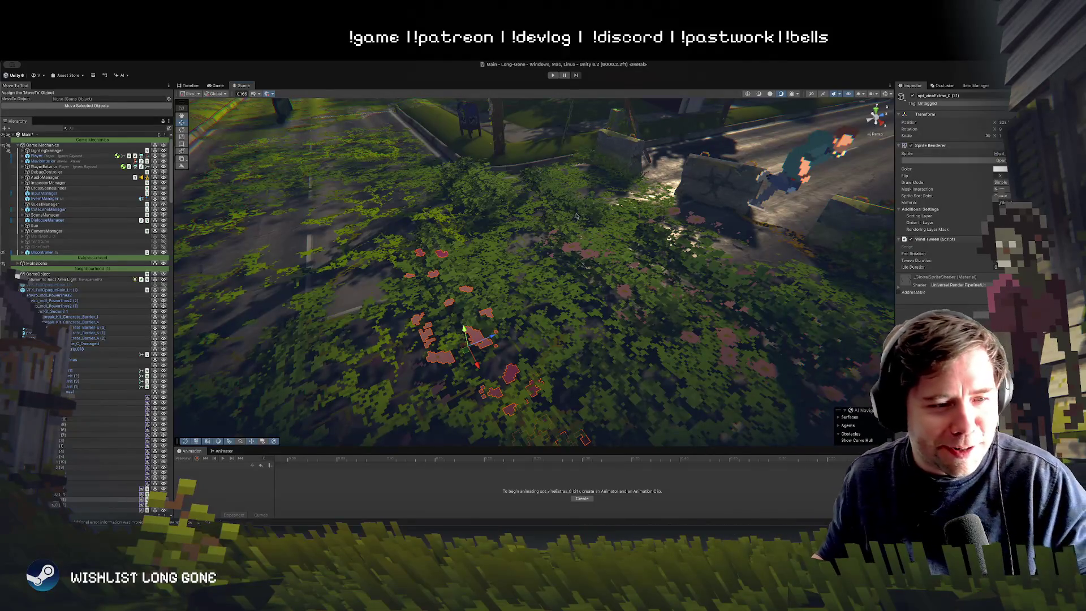
{"action": "mouse_move", "coordinate": [589, 290]}
{"action": "left_mouse_down"}
{"action": "mouse_move", "coordinate": [697, 245]}
{"action": "mouse_move", "coordinate": [592, 224]}
{"action": "mouse_move", "coordinate": [594, 181]}
{"action": "mouse_move", "coordinate": [421, 313]}
{"action": "left_mouse_up"}
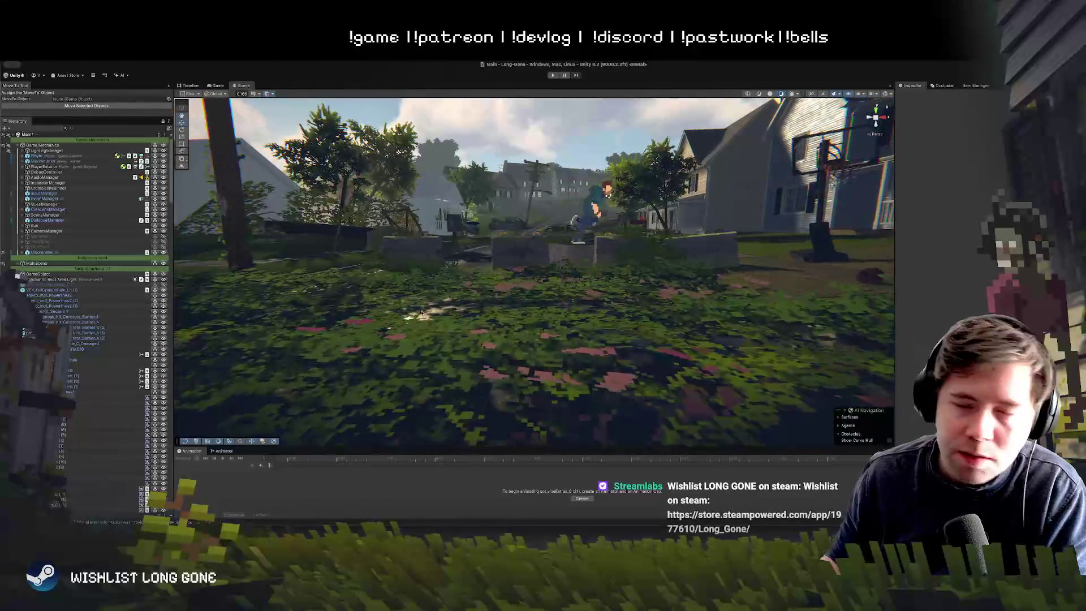
Frame the flower-dotted vine decal, shift it slightly along X, and orbit up the street
{"action": "key", "text": "f"}
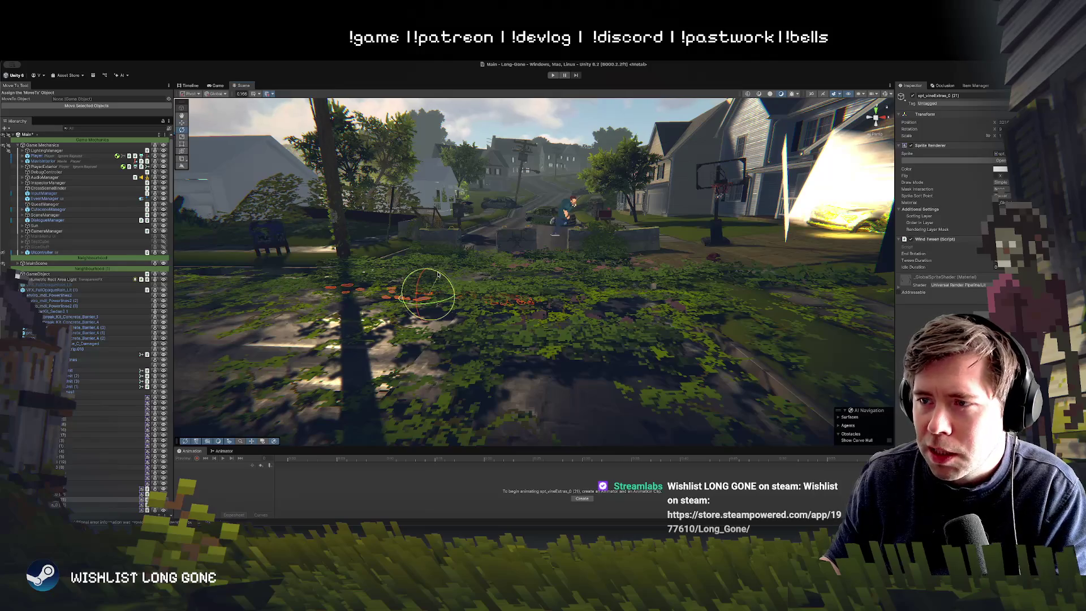
{"action": "mouse_move", "coordinate": [437, 274]}
{"action": "left_mouse_down"}
{"action": "mouse_move", "coordinate": [453, 249]}
{"action": "mouse_move", "coordinate": [495, 375]}
{"action": "mouse_move", "coordinate": [405, 394]}
{"action": "left_mouse_up"}
{"action": "key", "text": "w"}
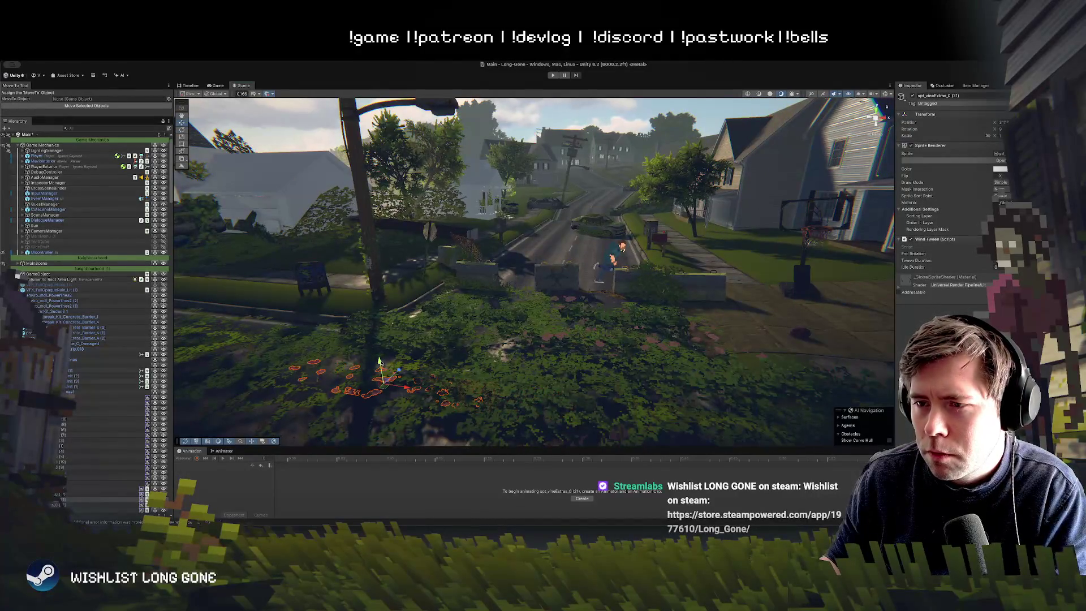
{"action": "key", "text": "e"}
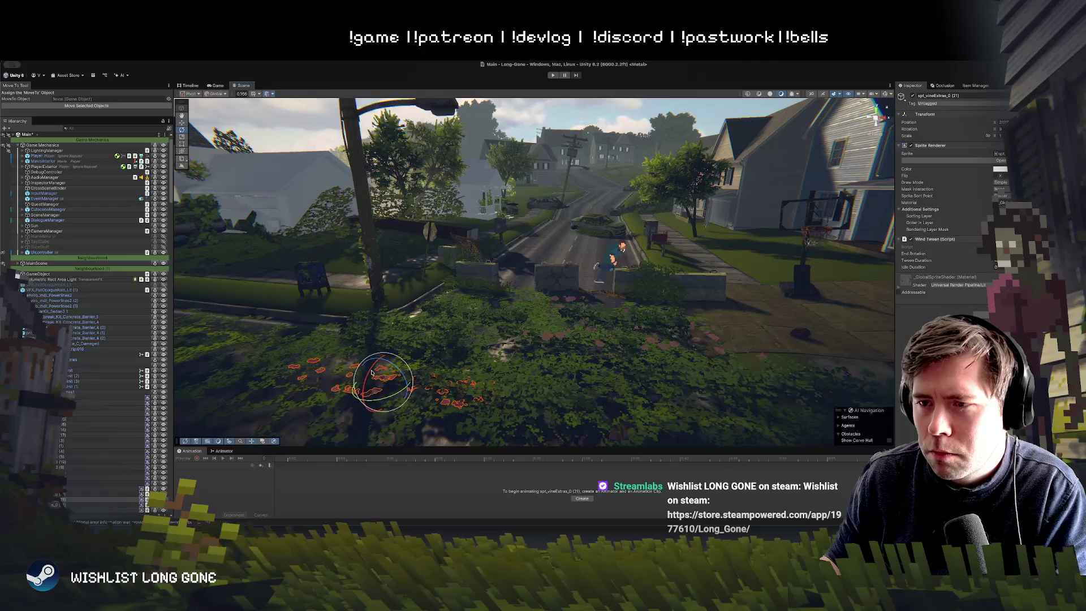
{"action": "mouse_move", "coordinate": [376, 370]}
{"action": "left_mouse_down"}
{"action": "mouse_move", "coordinate": [534, 257]}
{"action": "mouse_move", "coordinate": [499, 327]}
{"action": "left_mouse_up"}
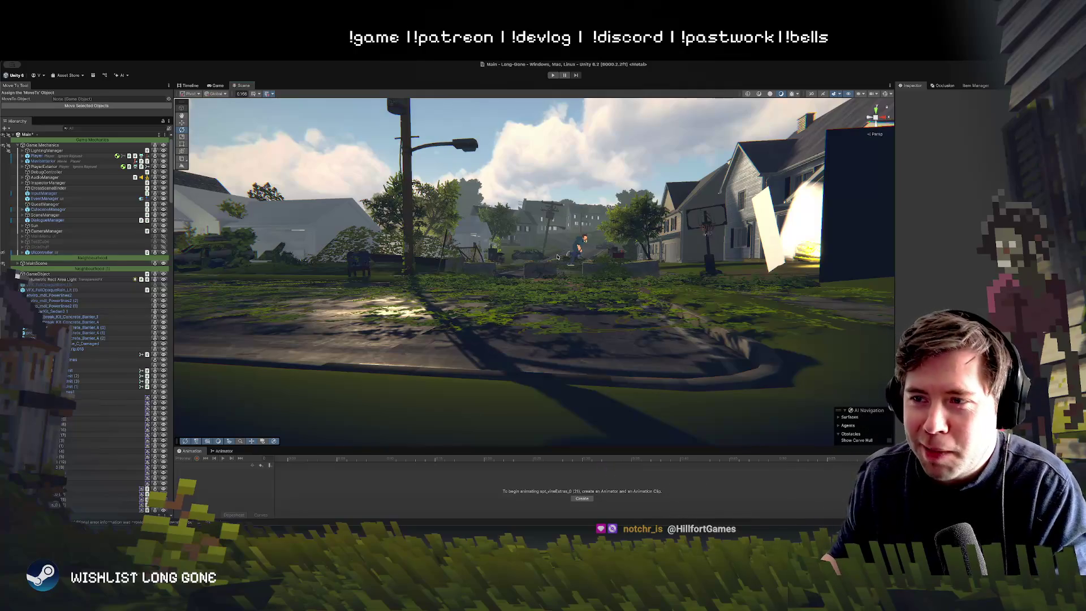
Fly toward the concrete barriers and select the vine decal spt_vineExtras_0 (12)
{"action": "key", "text": "w"}
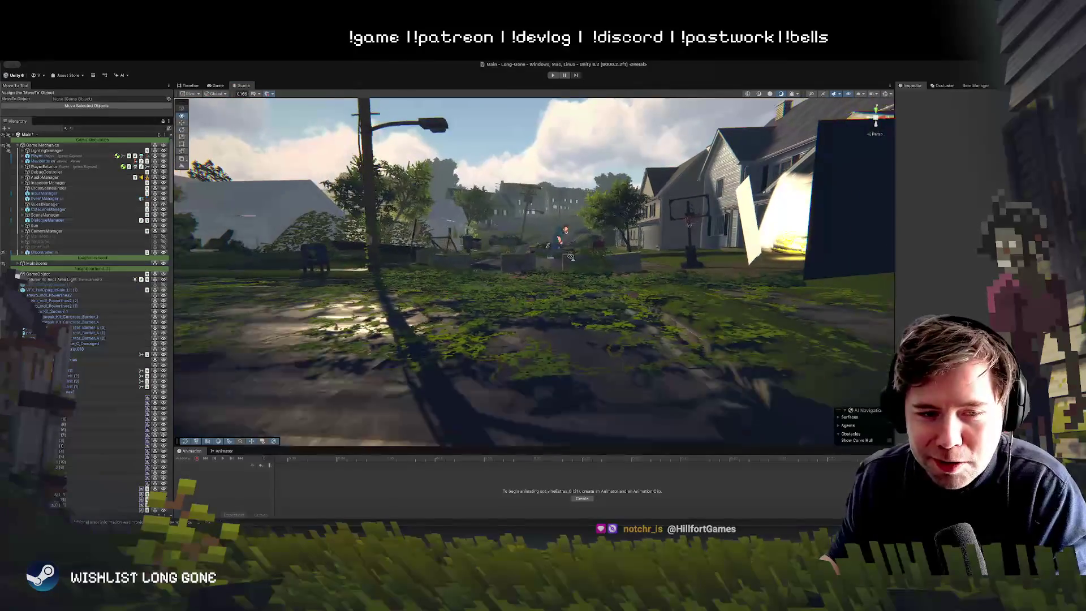
{"action": "key", "text": "w"}
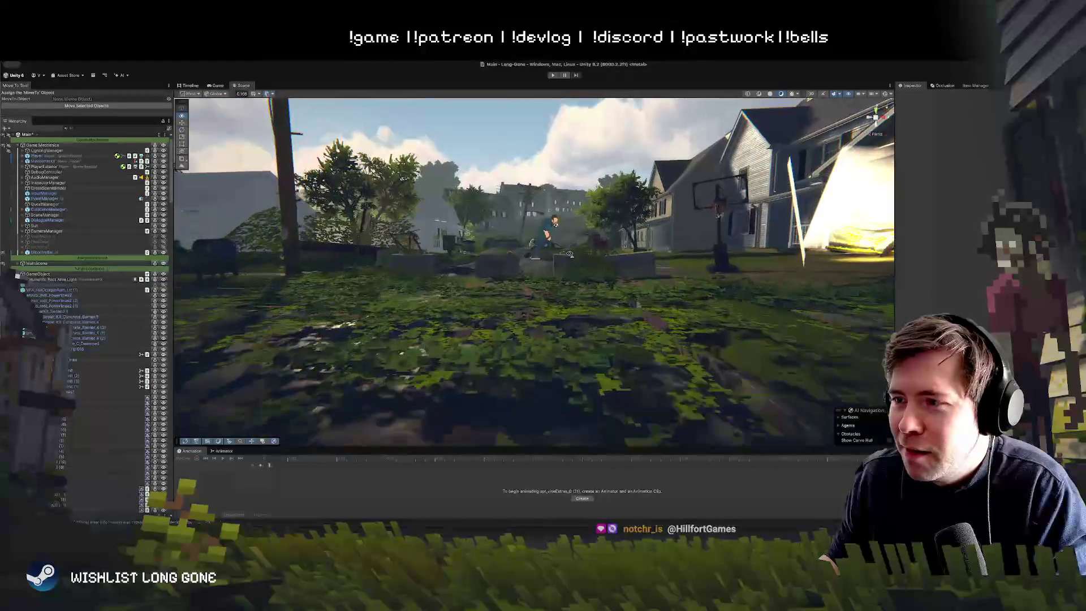
{"action": "key", "text": "w"}
{"action": "key", "text": "w"}
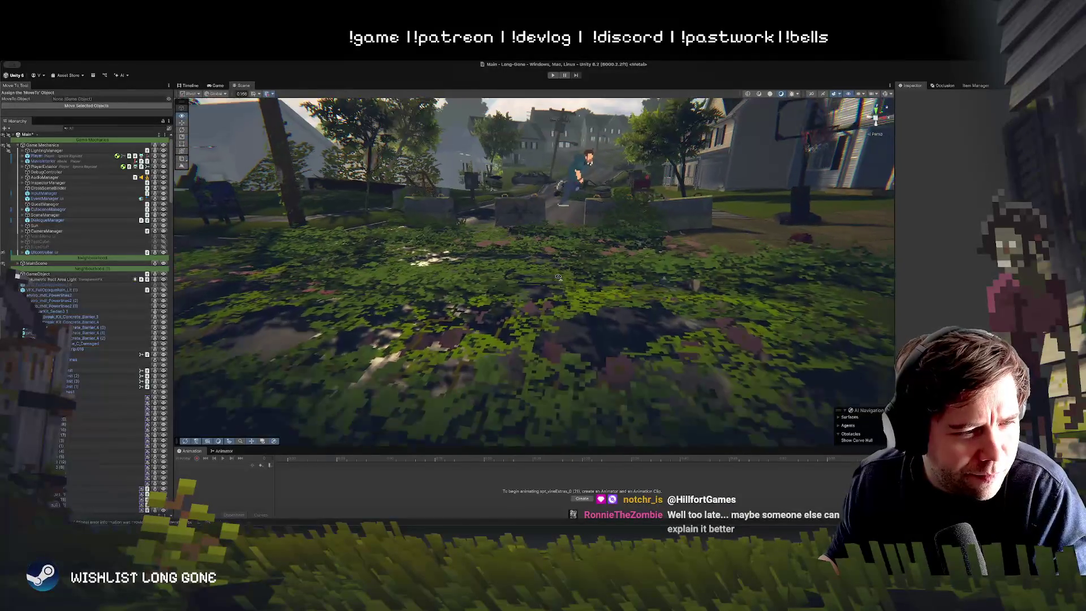
{"action": "key", "text": "w"}
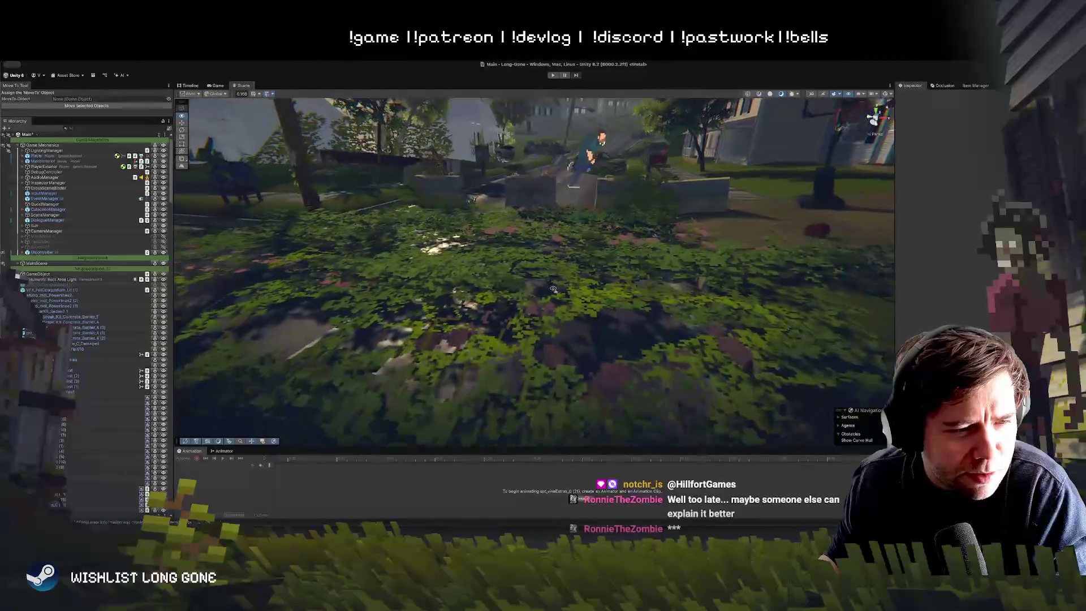
{"action": "key", "text": "w"}
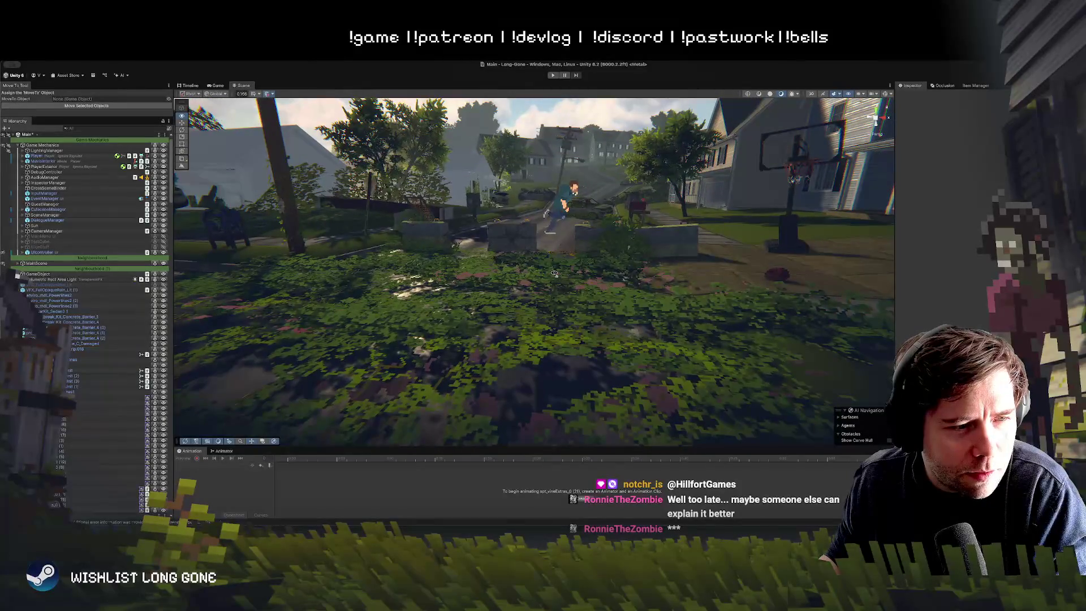
{"action": "key", "text": "w"}
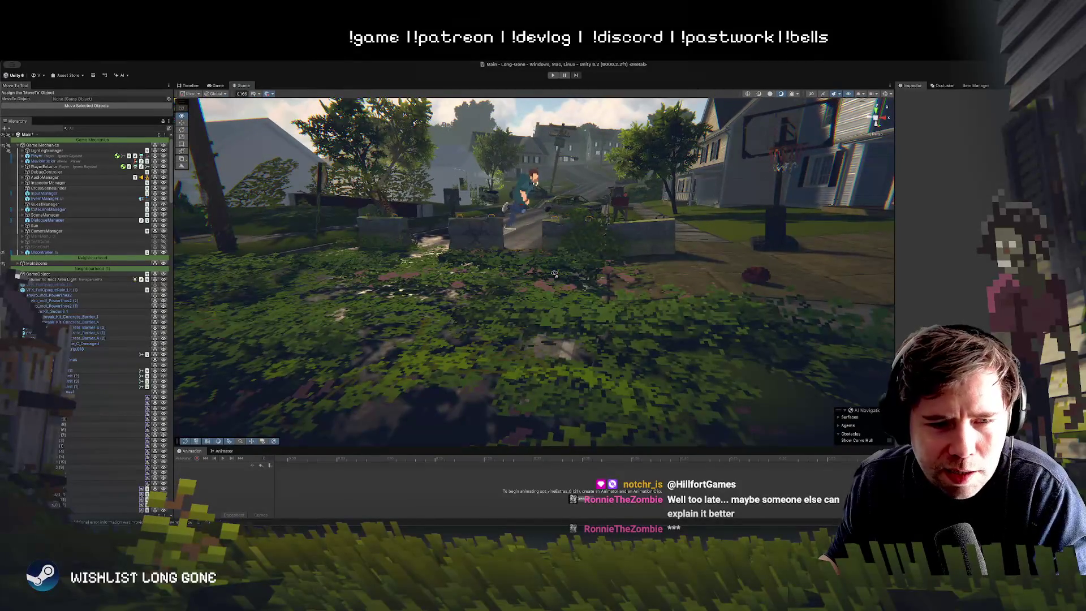
{"action": "key", "text": "w"}
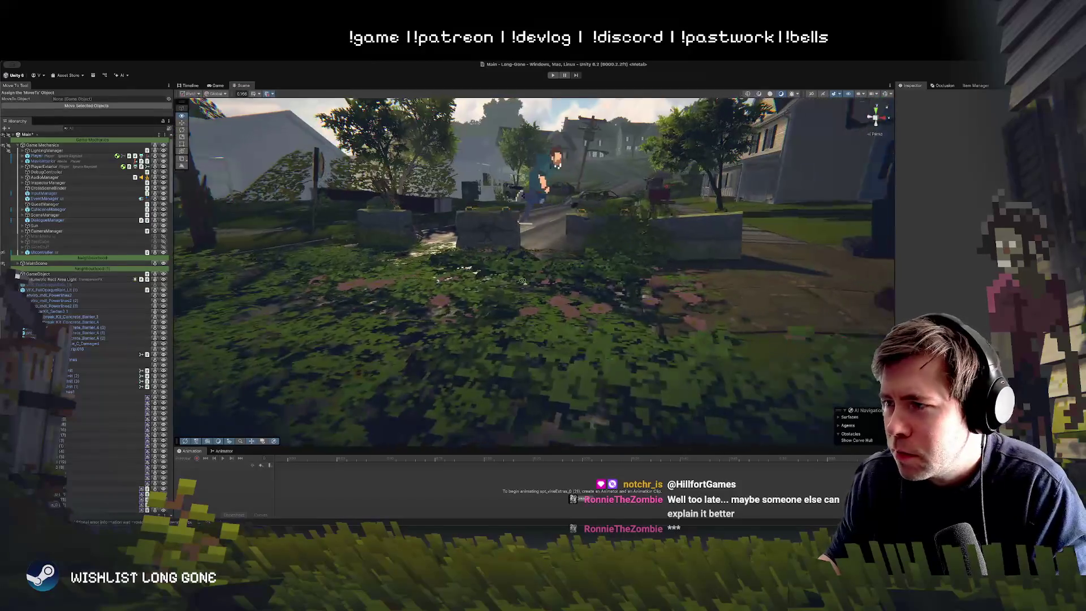
{"action": "key", "text": "w"}
{"action": "left_click", "coordinate": [476, 300]}
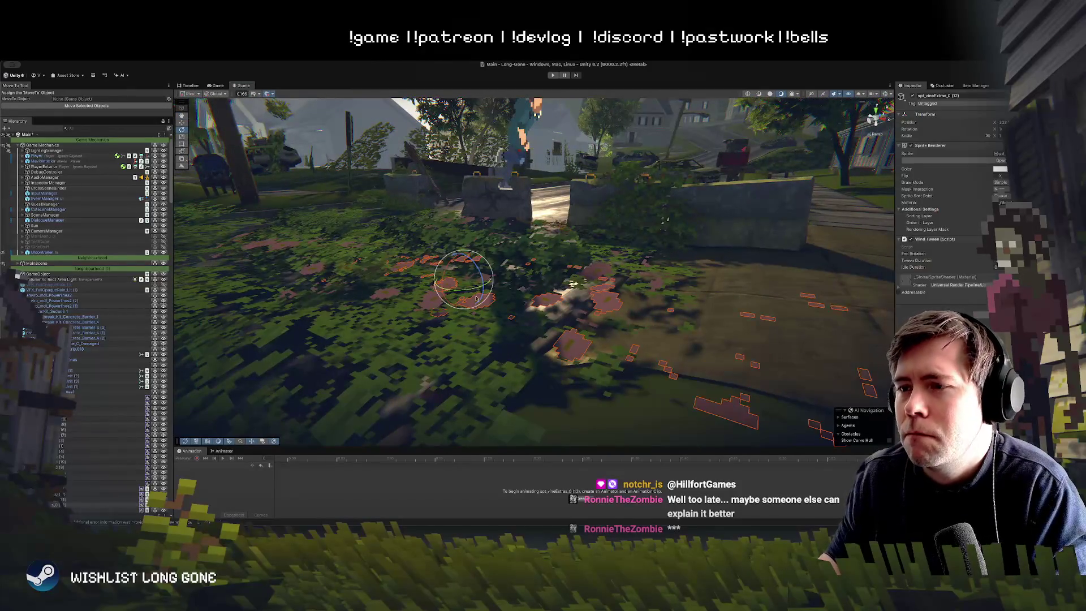
Switch to the Move tool and select the two larger vine decals from a roadside viewpoint
{"action": "key", "text": "w"}
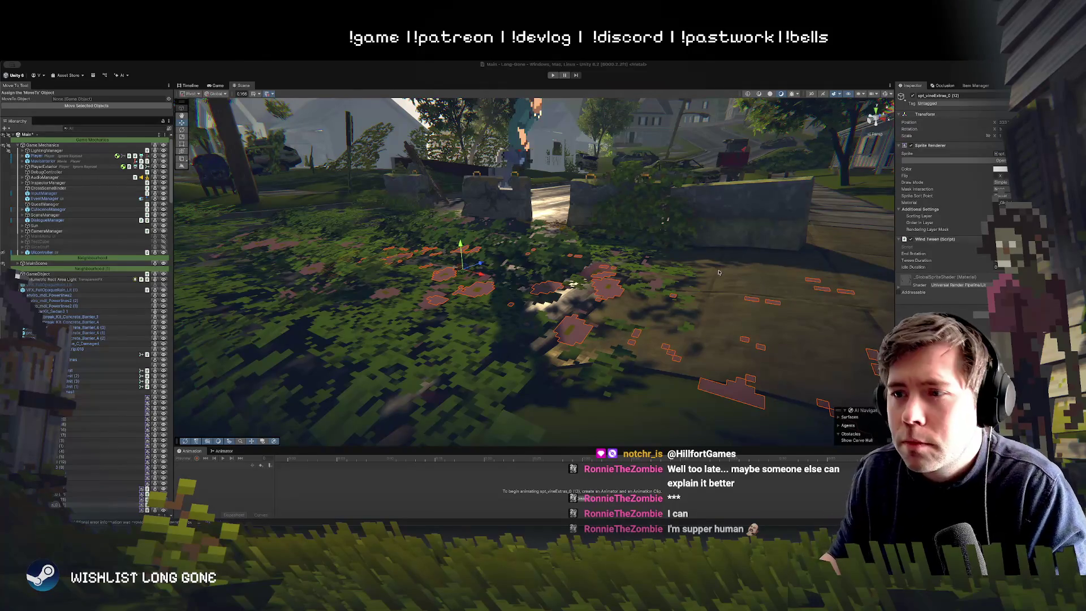
{"action": "mouse_move", "coordinate": [717, 273]}
{"action": "left_mouse_down"}
{"action": "mouse_move", "coordinate": [603, 307]}
{"action": "mouse_move", "coordinate": [414, 310]}
{"action": "mouse_move", "coordinate": [519, 306]}
{"action": "left_mouse_up"}
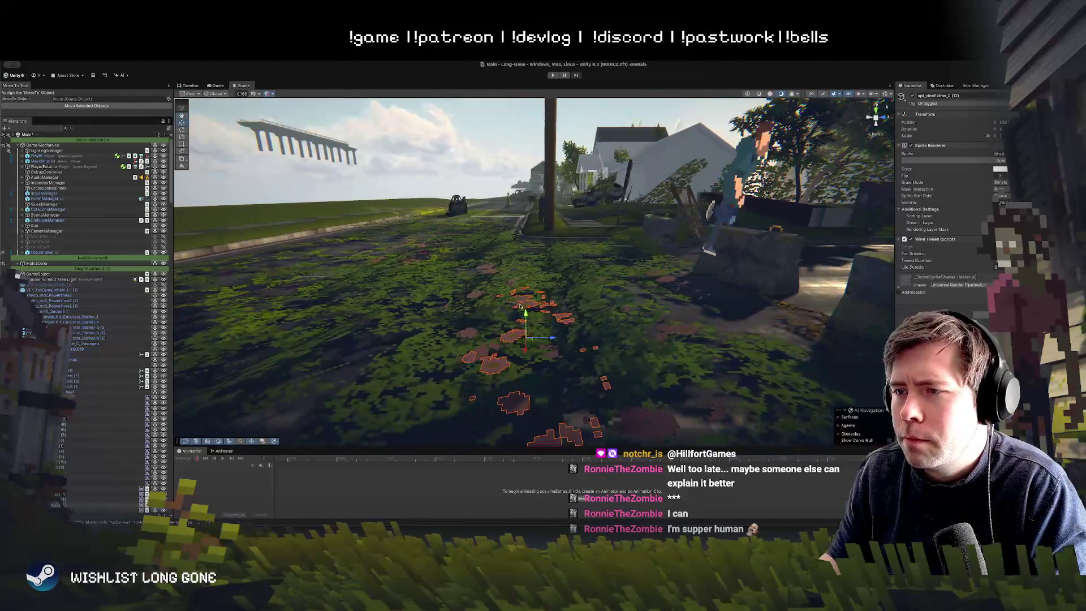
{"action": "left_click", "coordinate": [486, 289]}
Select the larger roadside vine decals, including the long lower-left vine, and raise them slightly
{"action": "left_click", "coordinate": [611, 351], "text": "shift"}
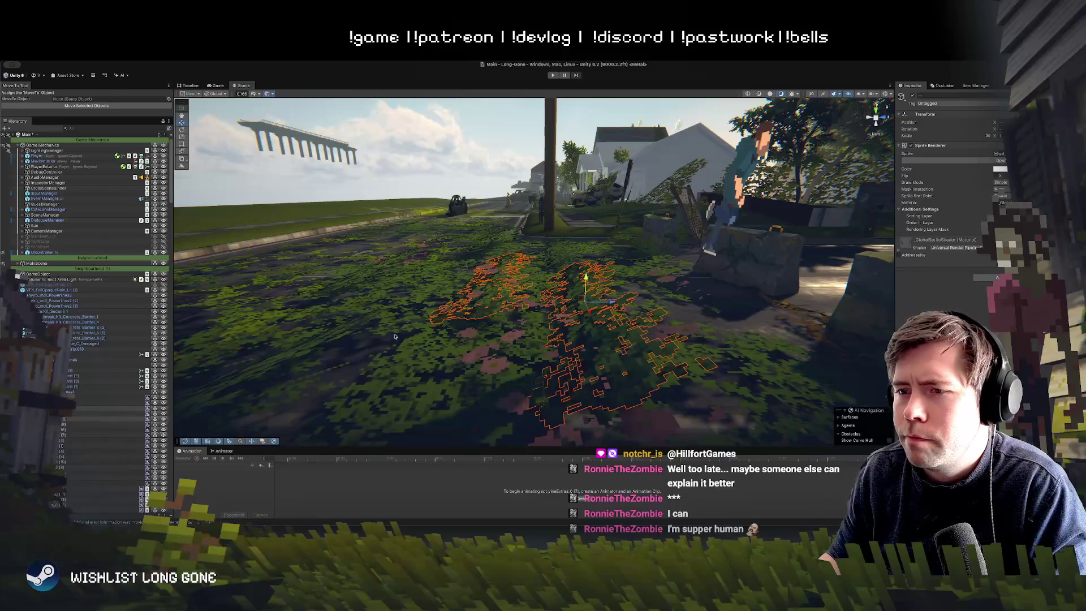
{"action": "left_click", "coordinate": [319, 343], "text": "shift"}
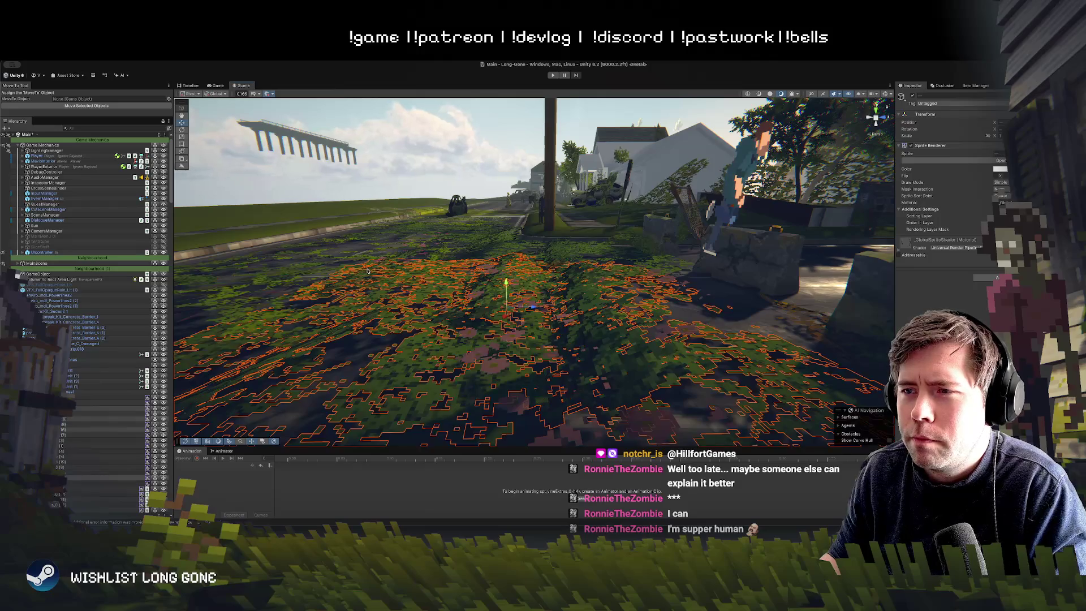
{"action": "mouse_move", "coordinate": [367, 271]}
{"action": "left_mouse_down"}
{"action": "mouse_move", "coordinate": [527, 272]}
{"action": "mouse_move", "coordinate": [414, 314]}
{"action": "left_mouse_up"}
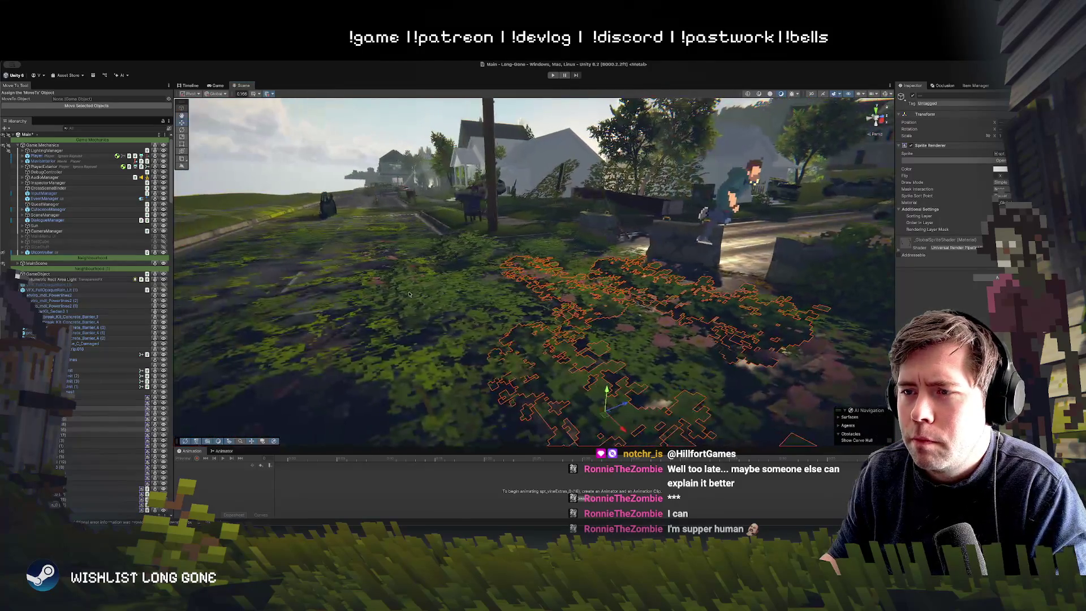
{"action": "left_click", "coordinate": [410, 313], "text": "shift"}
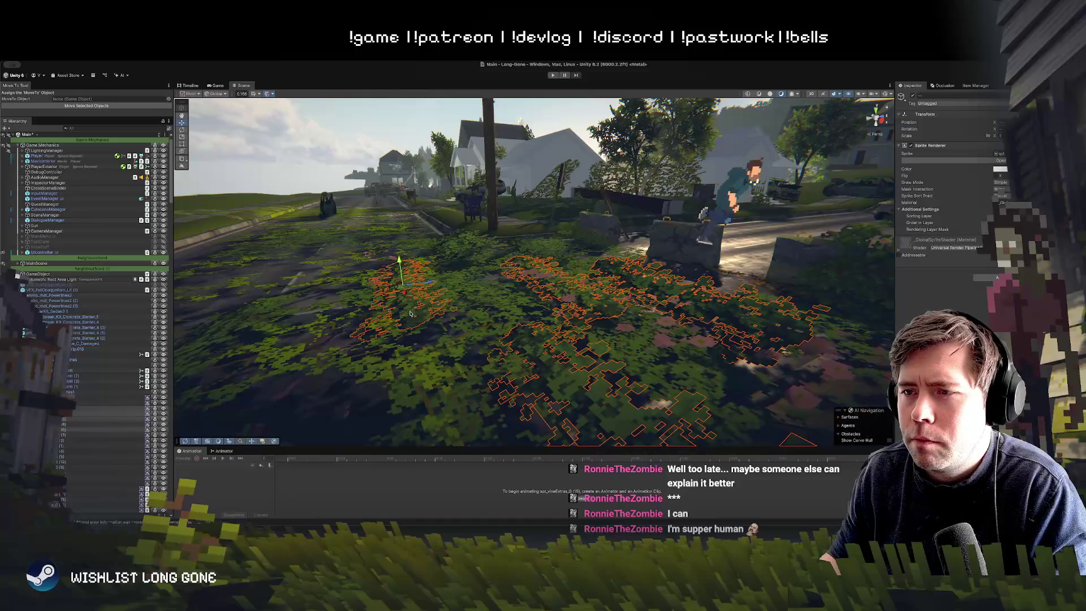
{"action": "left_click_drag", "start_coordinate": [400, 269], "coordinate": [399, 256]}
{"action": "mouse_move", "coordinate": [469, 277]}
{"action": "left_mouse_down"}
{"action": "mouse_move", "coordinate": [479, 290]}
{"action": "mouse_move", "coordinate": [494, 273]}
{"action": "mouse_move", "coordinate": [389, 309]}
{"action": "left_mouse_up"}
Raise more vine decals, including spt_vineExtras_0 (10), then start the game in Play mode
{"action": "left_click", "coordinate": [506, 257]}
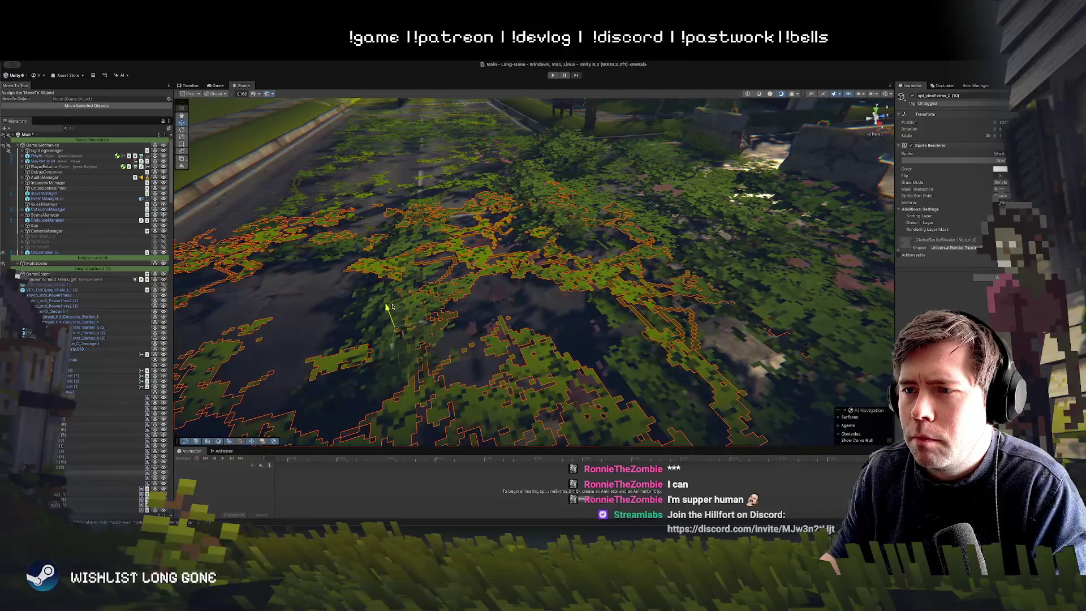
{"action": "mouse_move", "coordinate": [543, 210]}
{"action": "left_mouse_down"}
{"action": "mouse_move", "coordinate": [802, 236]}
{"action": "mouse_move", "coordinate": [730, 229]}
{"action": "left_mouse_up"}
{"action": "left_click", "coordinate": [729, 228]}
{"action": "mouse_move", "coordinate": [656, 221]}
{"action": "left_mouse_down"}
{"action": "mouse_move", "coordinate": [511, 208]}
{"action": "mouse_move", "coordinate": [455, 150]}
{"action": "left_mouse_up"}
{"action": "left_click", "coordinate": [543, 253]}
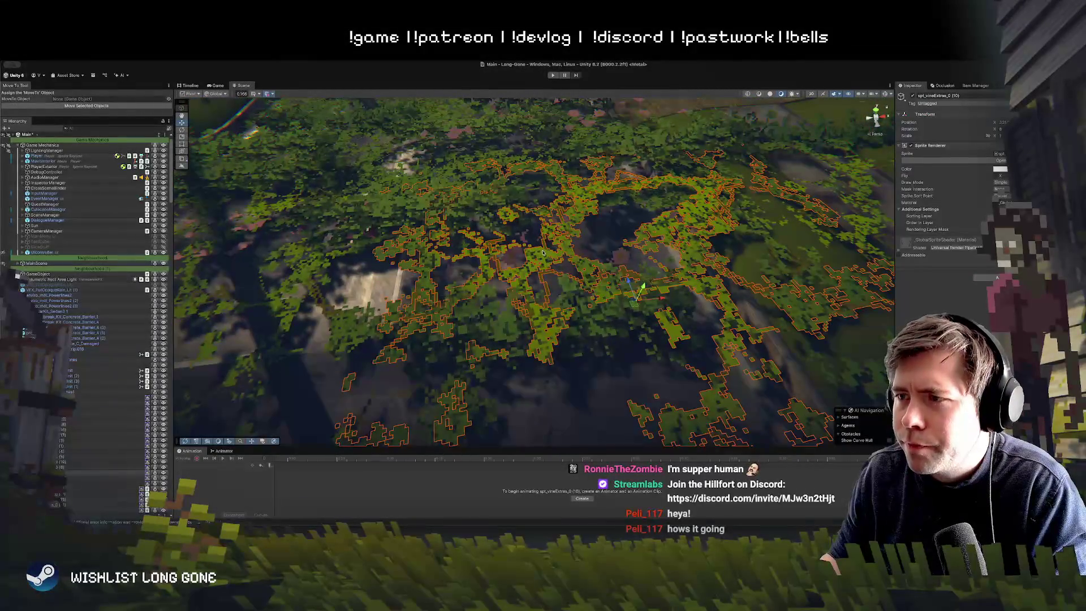
{"action": "mouse_move", "coordinate": [645, 288]}
{"action": "left_mouse_down"}
{"action": "mouse_move", "coordinate": [639, 297]}
{"action": "mouse_move", "coordinate": [536, 63]}
{"action": "left_mouse_up"}
{"action": "left_click", "coordinate": [553, 74]}
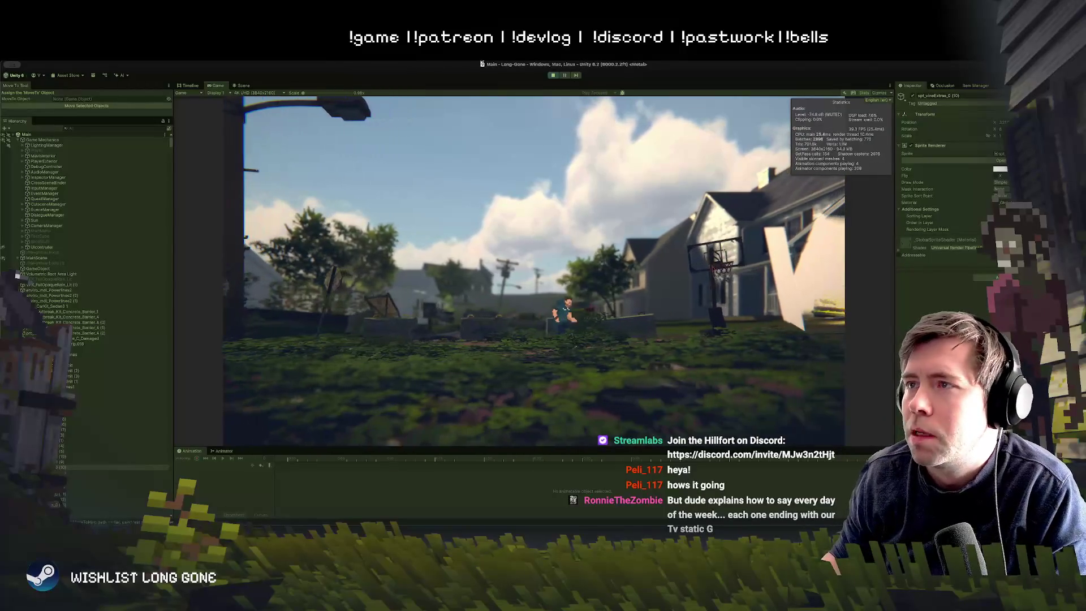
Dock and widen the Game view beside the Scene view, then show the Camera in a wider Inspector
{"action": "mouse_move", "coordinate": [217, 86]}
{"action": "left_mouse_down"}
{"action": "mouse_move", "coordinate": [769, 254]}
{"action": "mouse_move", "coordinate": [769, 272]}
{"action": "left_mouse_up"}
{"action": "mouse_move", "coordinate": [654, 287]}
{"action": "left_mouse_down"}
{"action": "mouse_move", "coordinate": [432, 291]}
{"action": "mouse_move", "coordinate": [393, 305]}
{"action": "mouse_move", "coordinate": [323, 221]}
{"action": "mouse_move", "coordinate": [319, 268]}
{"action": "left_mouse_up"}
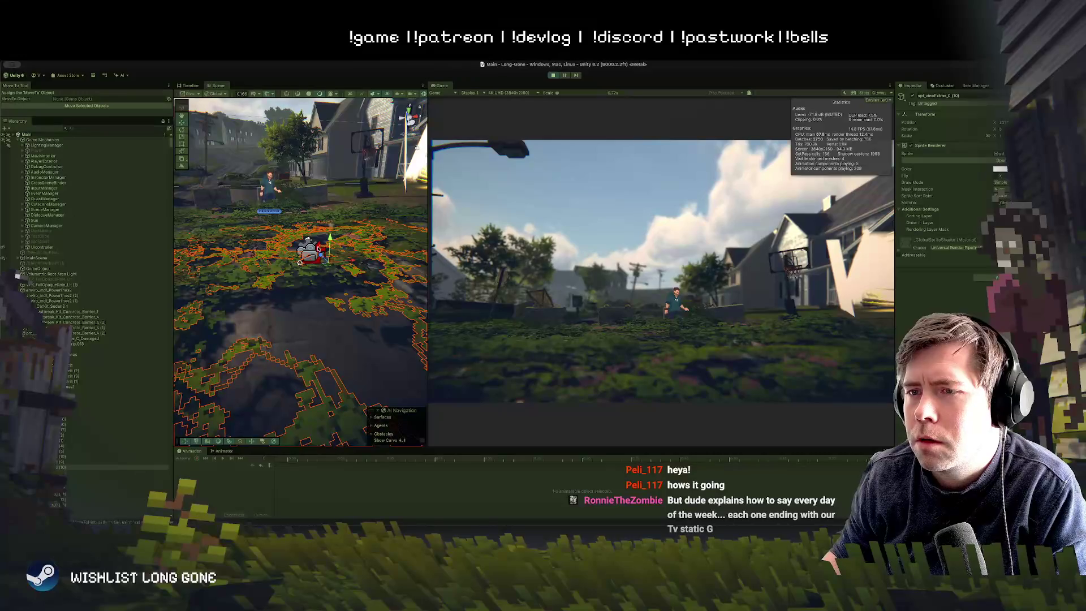
{"action": "left_click", "coordinate": [318, 249]}
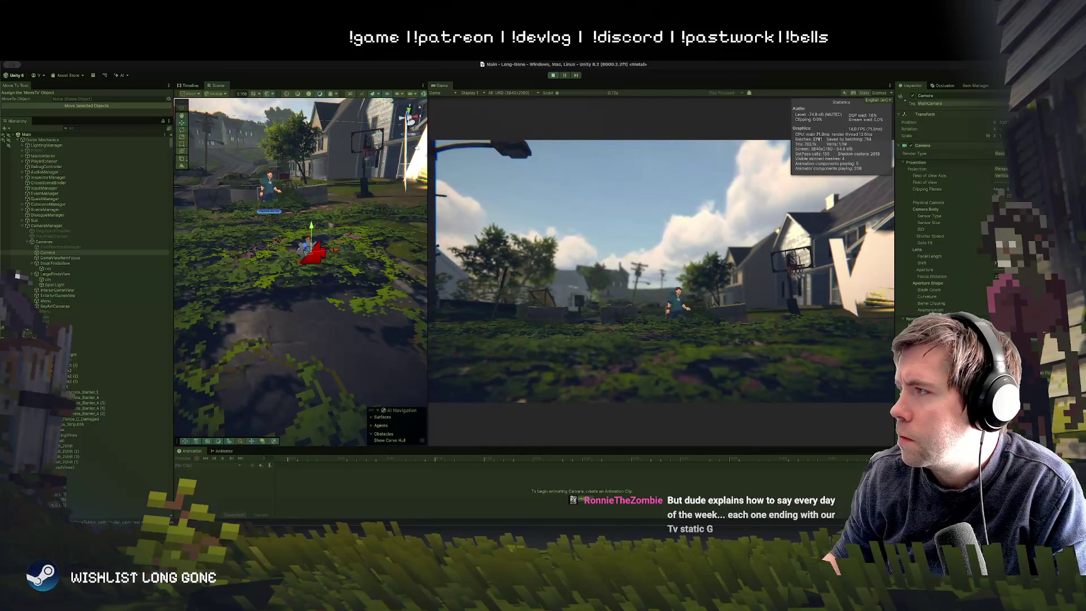
{"action": "scroll", "coordinate": [898, 309], "scroll_direction": "down", "scroll_amount": 5}
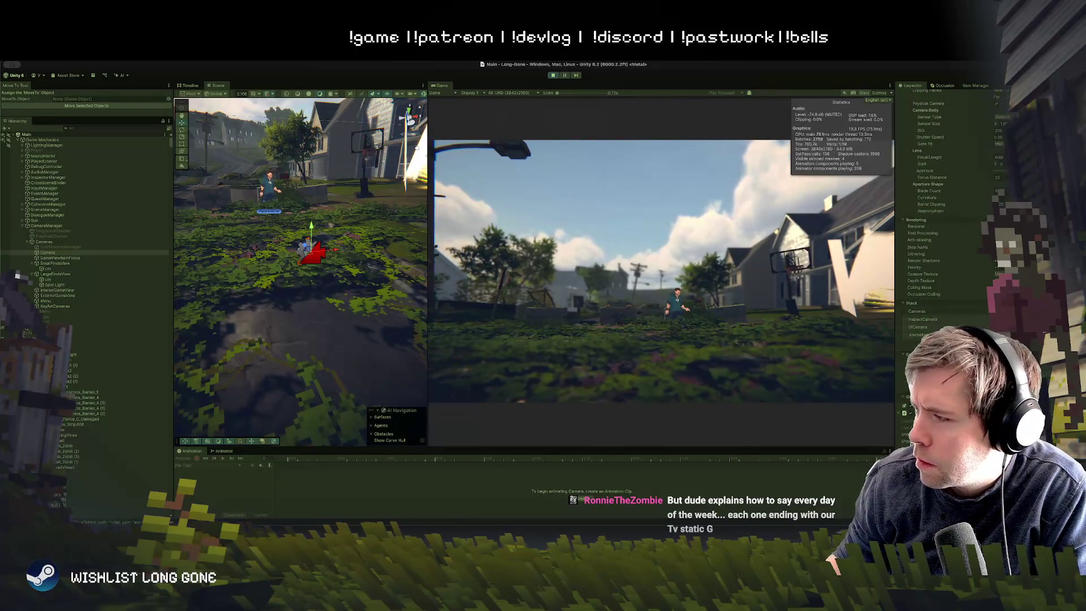
{"action": "scroll", "coordinate": [950, 226], "scroll_direction": "up", "scroll_amount": 3}
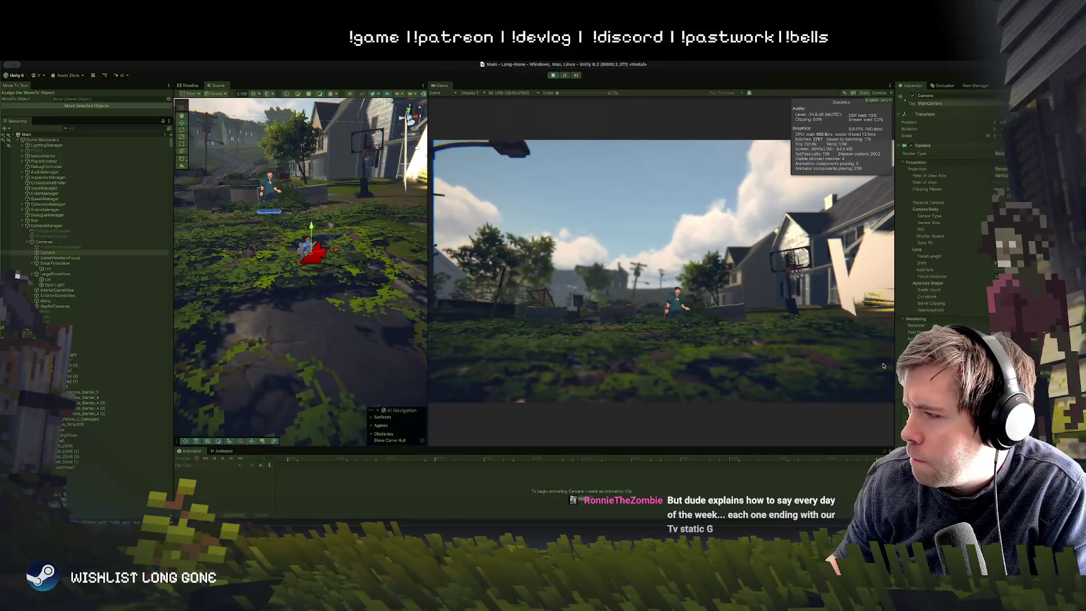
{"action": "mouse_move", "coordinate": [894, 365]}
{"action": "left_mouse_down"}
{"action": "mouse_move", "coordinate": [821, 357]}
{"action": "mouse_move", "coordinate": [871, 356]}
{"action": "mouse_move", "coordinate": [848, 358]}
{"action": "left_mouse_up"}
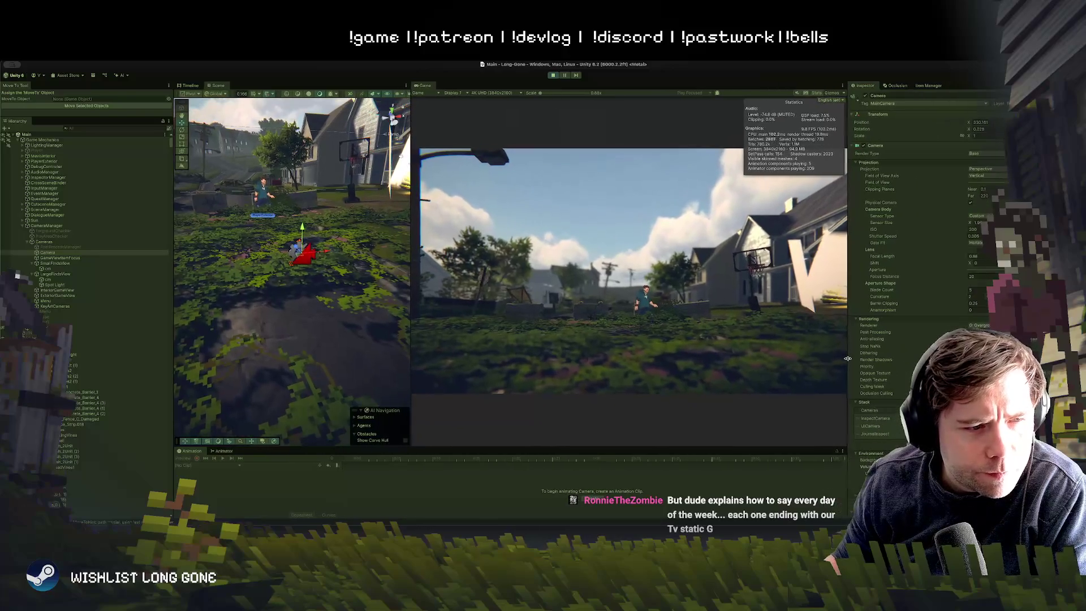
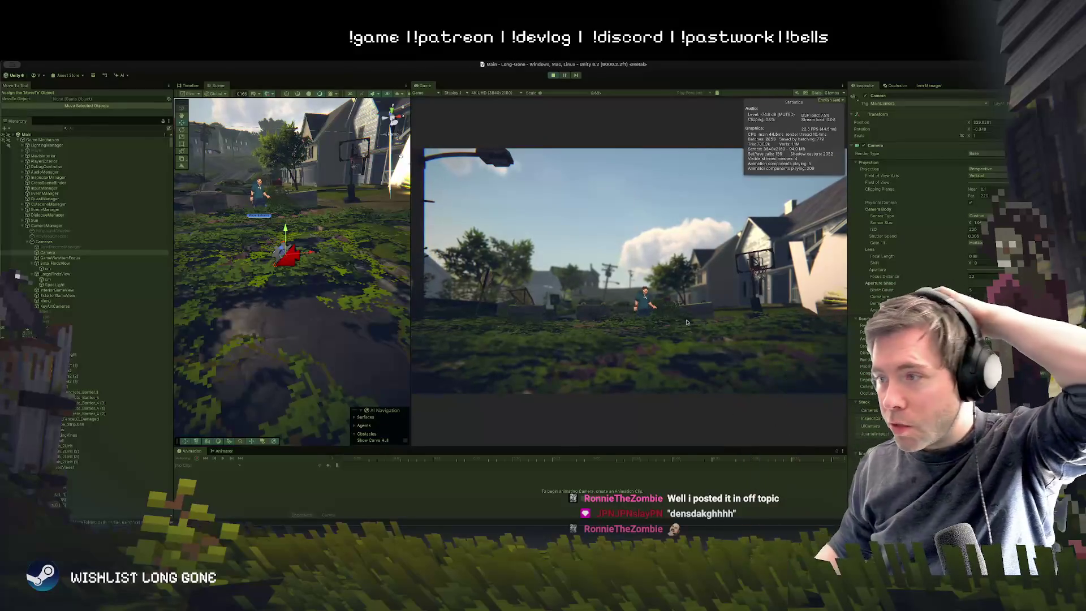
Shift-select the whole block of vine sprites in the Hierarchy
{"action": "left_click", "coordinate": [116, 336]}
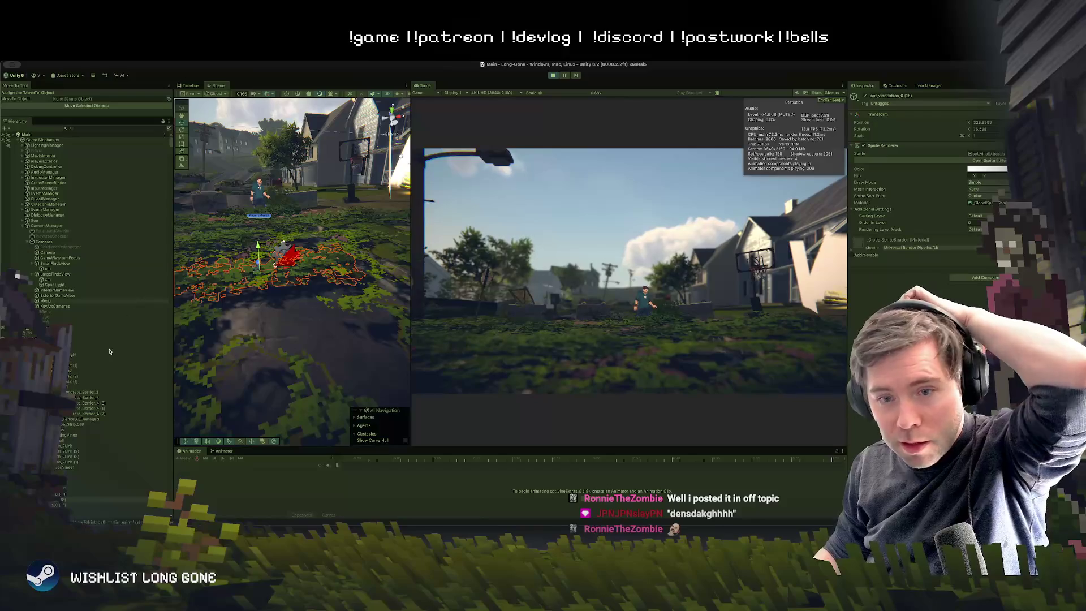
{"action": "scroll", "coordinate": [108, 362], "scroll_direction": "down", "scroll_amount": 5}
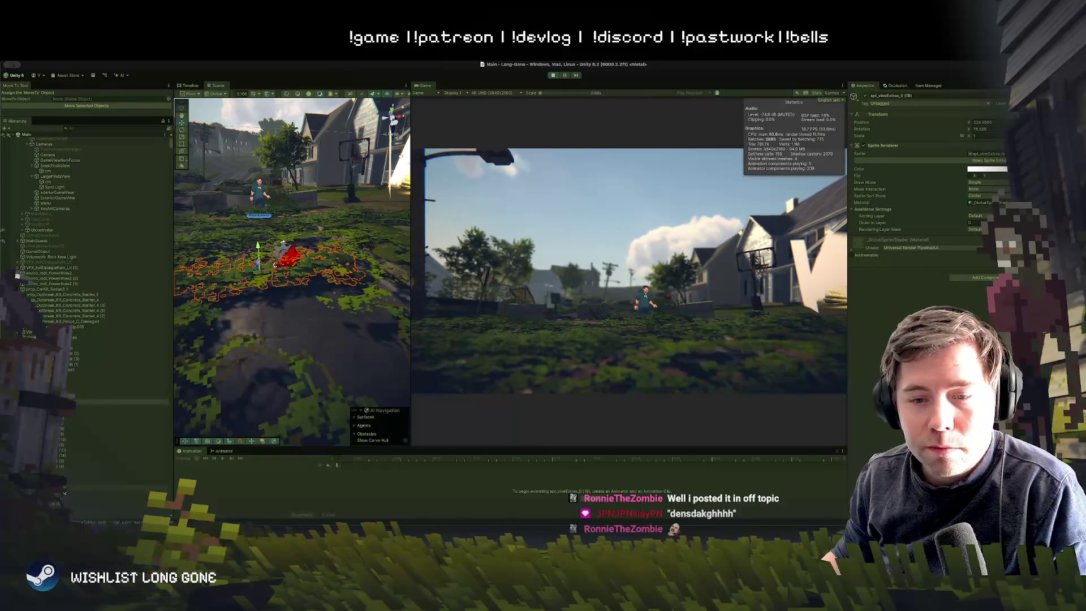
{"action": "left_click", "coordinate": [64, 488]}
{"action": "left_click", "coordinate": [64, 374], "text": "shift"}
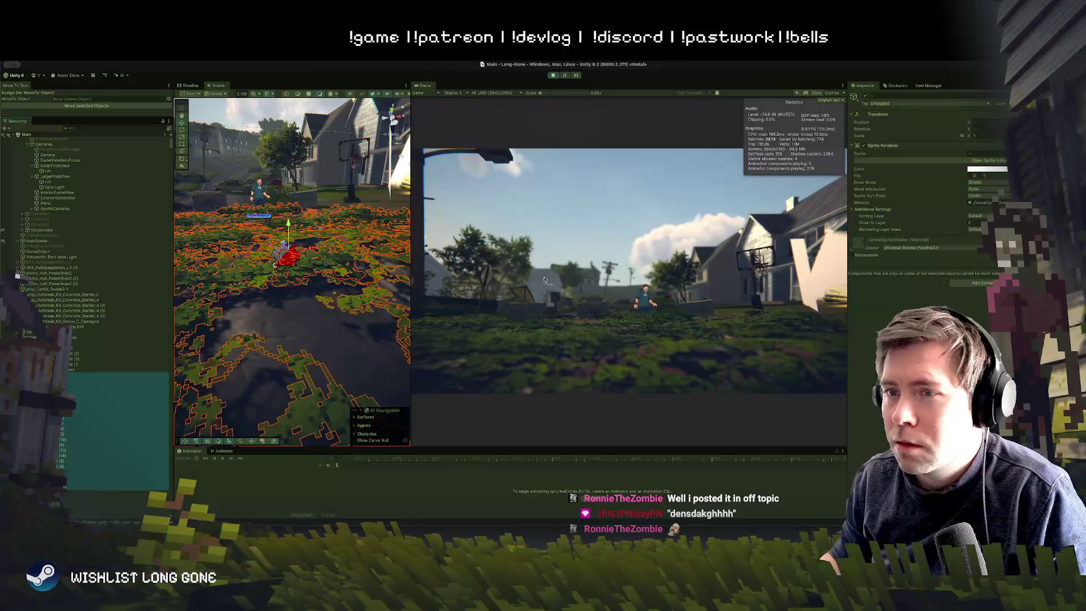
Orbit overhead onto the vines and dock the Game view into the Scene panel
{"action": "mouse_move", "coordinate": [320, 229]}
{"action": "left_mouse_down"}
{"action": "mouse_move", "coordinate": [232, 297]}
{"action": "mouse_move", "coordinate": [706, 362]}
{"action": "left_mouse_up"}
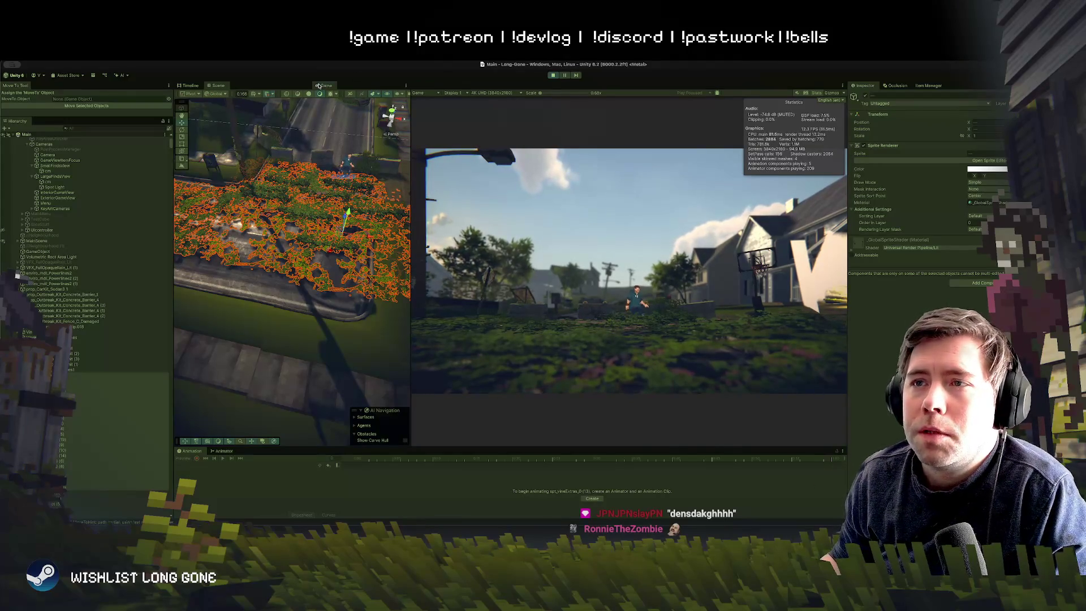
{"action": "left_click_drag", "start_coordinate": [318, 86], "coordinate": [243, 85]}
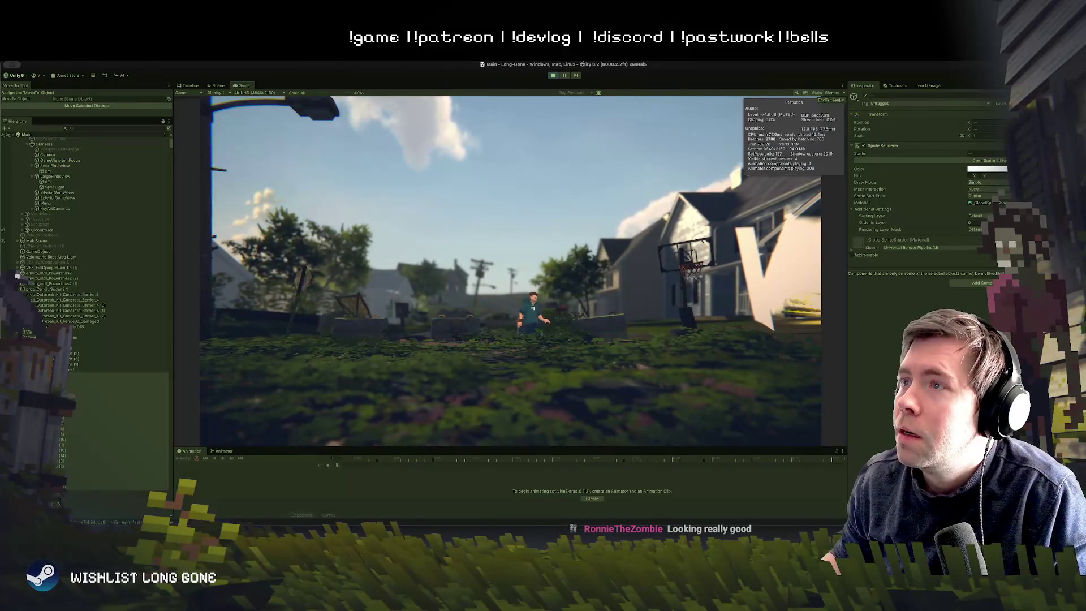
Stop play mode, frame the selected vines, and group them under empty parent GameObject (1)
{"action": "key", "text": "ctrl+p"}
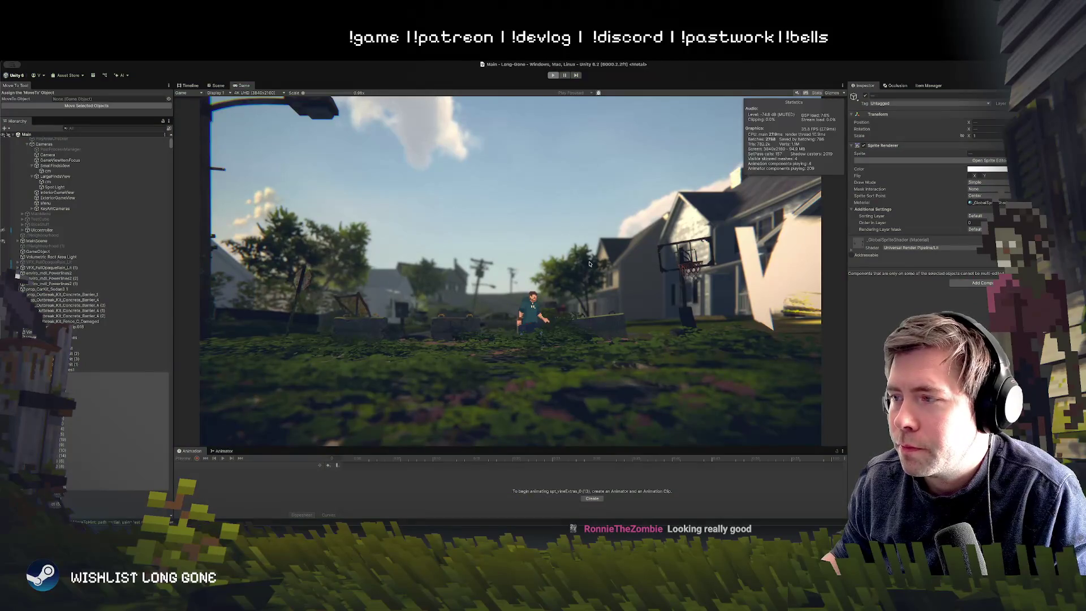
{"action": "key", "text": "f"}
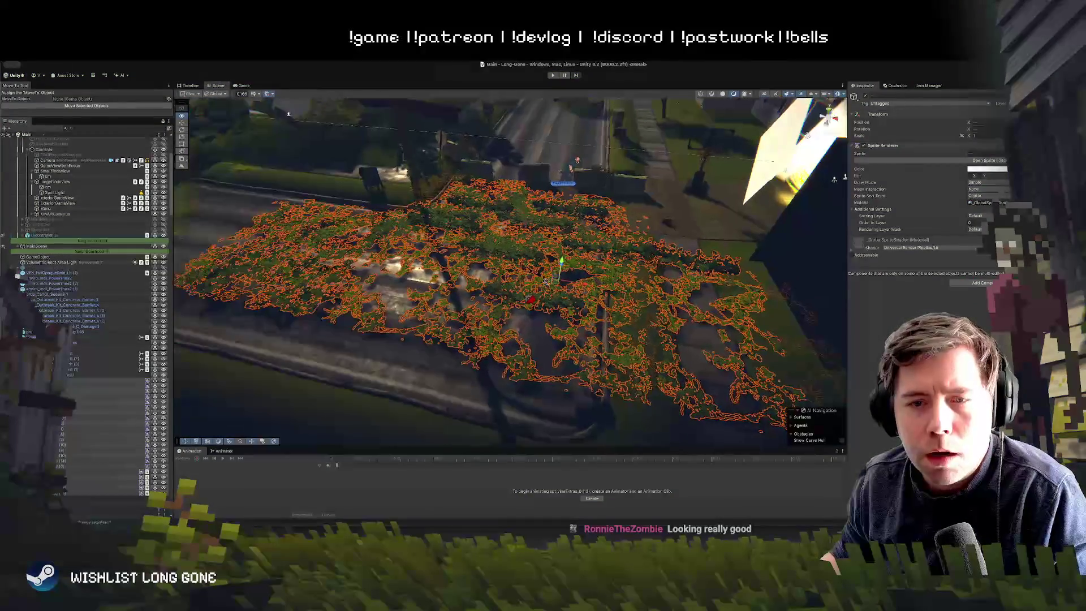
{"action": "right_click", "coordinate": [130, 317]}
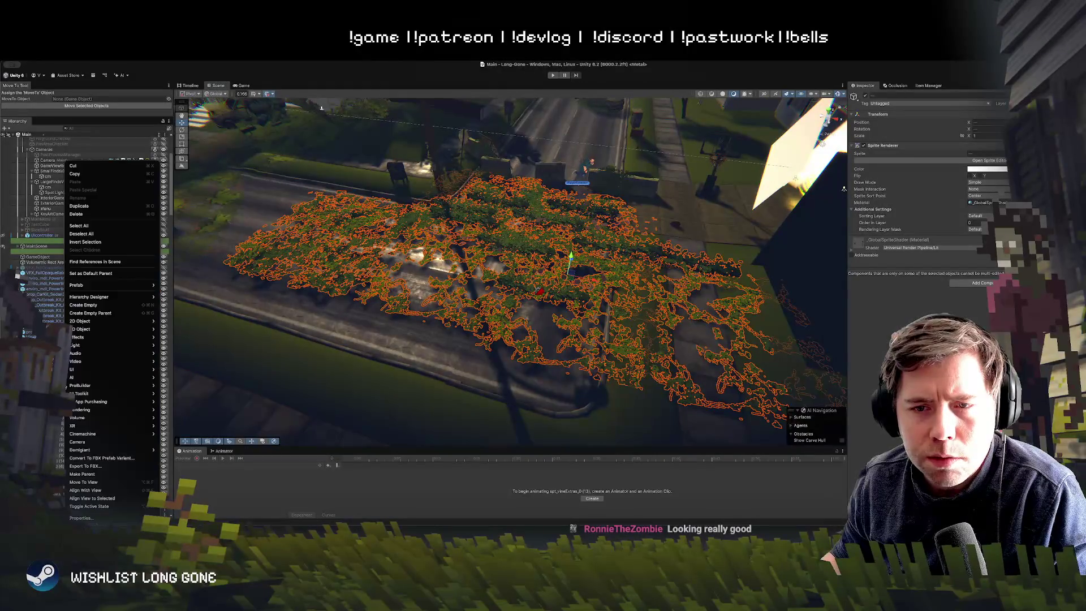
{"action": "left_click", "coordinate": [130, 320]}
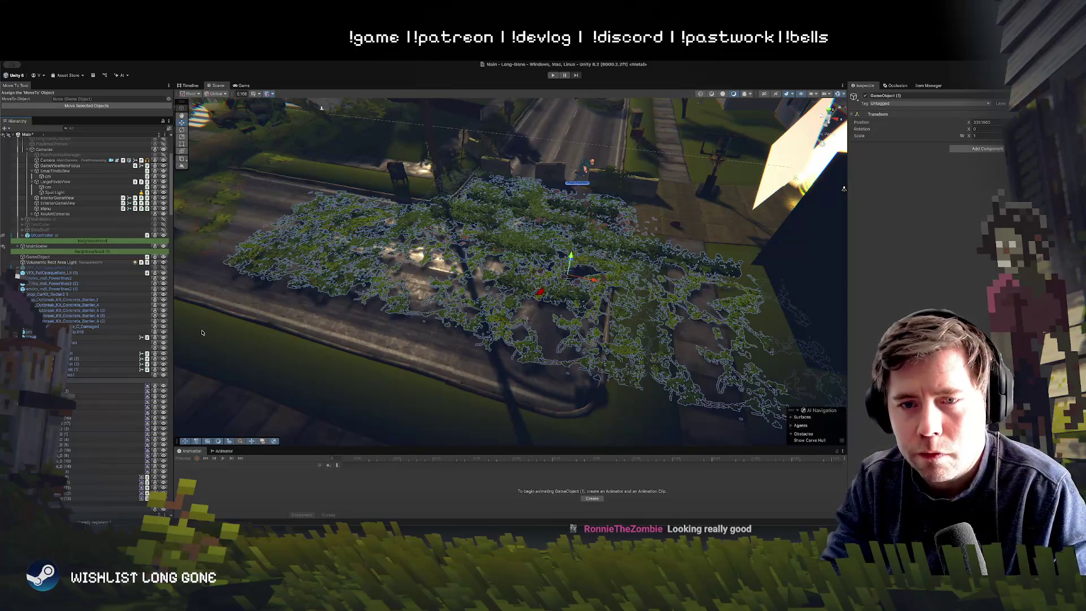
Name the group FoliageTests, move it across the street, and delete four stray vine sprites
{"action": "key", "text": "Return"}
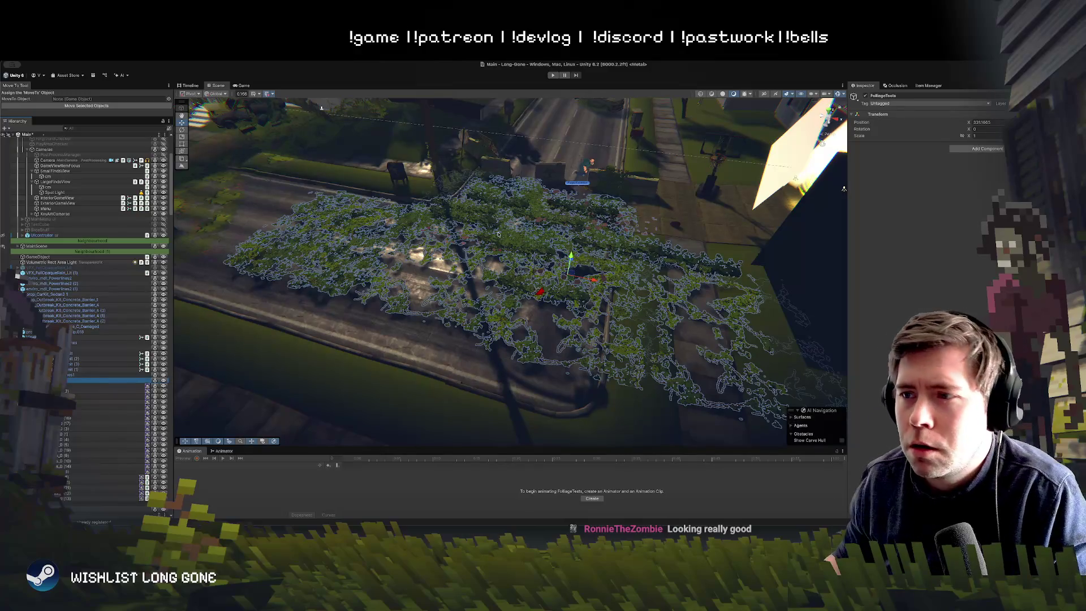
{"action": "mouse_move", "coordinate": [596, 284]}
{"action": "left_mouse_down"}
{"action": "mouse_move", "coordinate": [543, 283]}
{"action": "mouse_move", "coordinate": [619, 304]}
{"action": "mouse_move", "coordinate": [547, 320]}
{"action": "left_mouse_up"}
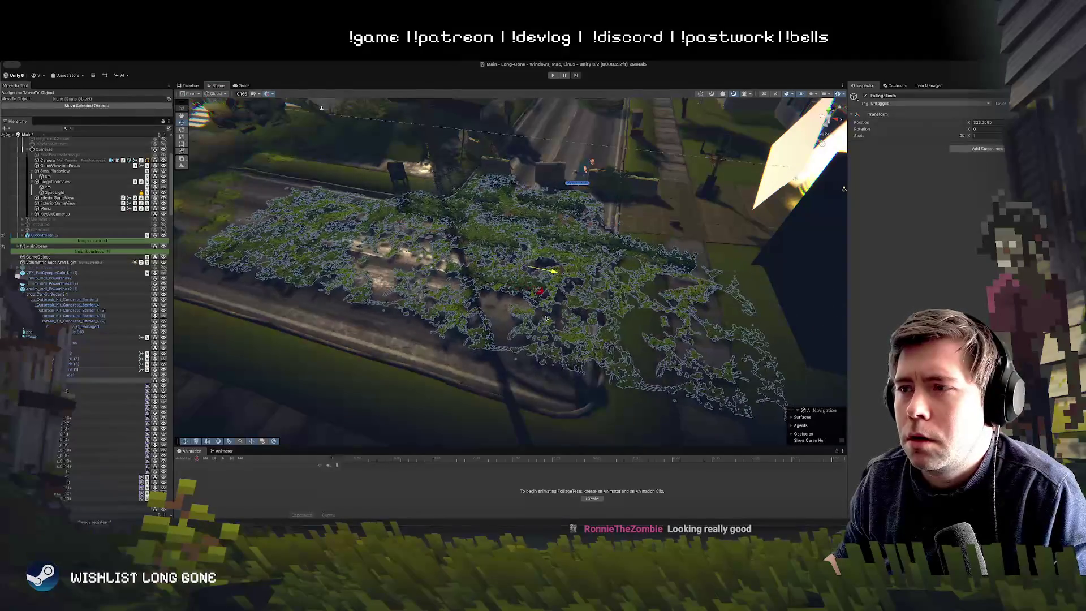
{"action": "left_click", "coordinate": [323, 219]}
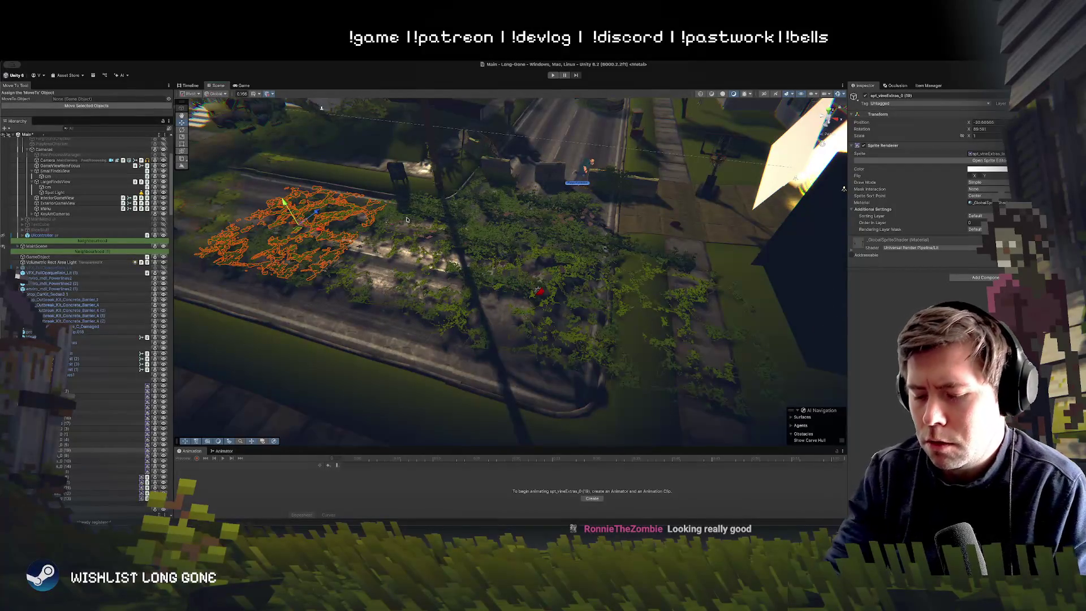
{"action": "key", "text": "Delete"}
{"action": "left_click", "coordinate": [318, 215]}
{"action": "key", "text": "Delete"}
{"action": "left_click", "coordinate": [696, 300]}
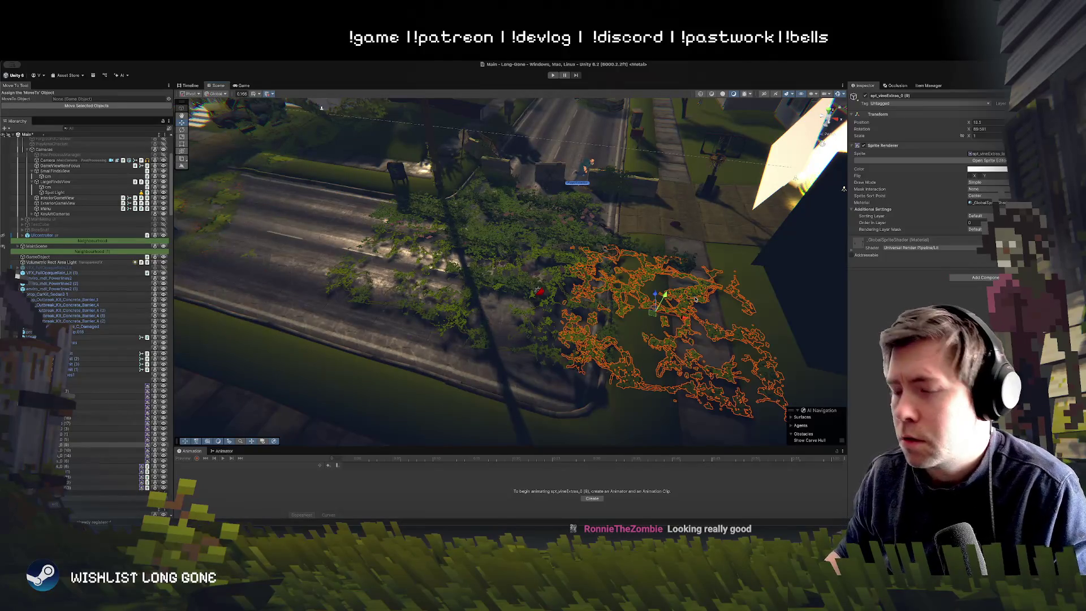
{"action": "key", "text": "Delete"}
{"action": "left_click", "coordinate": [685, 268]}
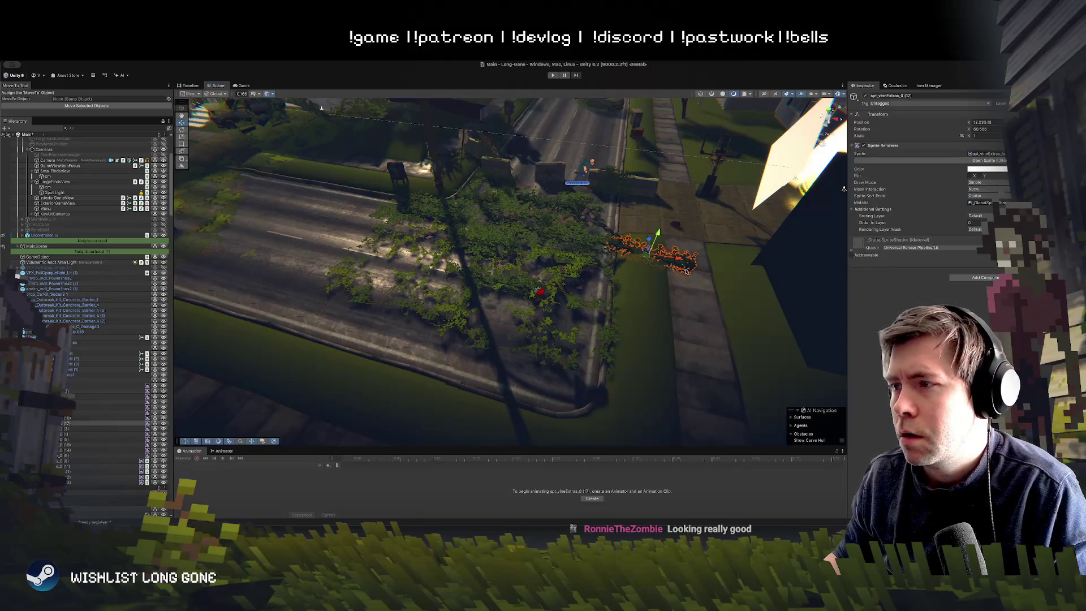
{"action": "key", "text": "Delete"}
{"action": "left_click_drag", "start_coordinate": [537, 278], "coordinate": [545, 223]}
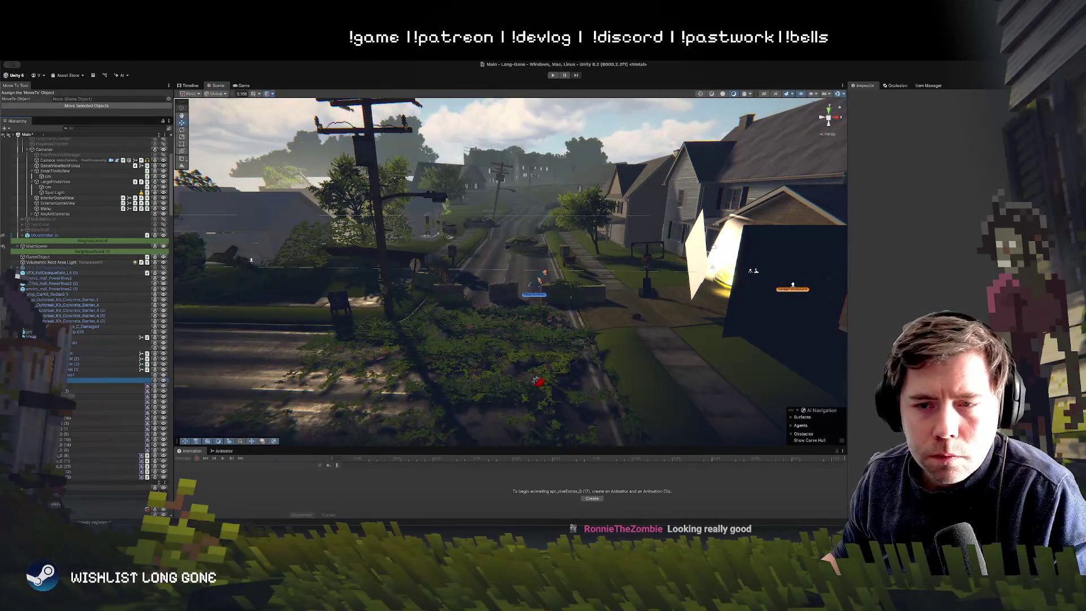
Move FoliageTests left along the lawn strip and duplicate it
{"action": "left_click", "coordinate": [601, 314]}
{"action": "key", "text": "f"}
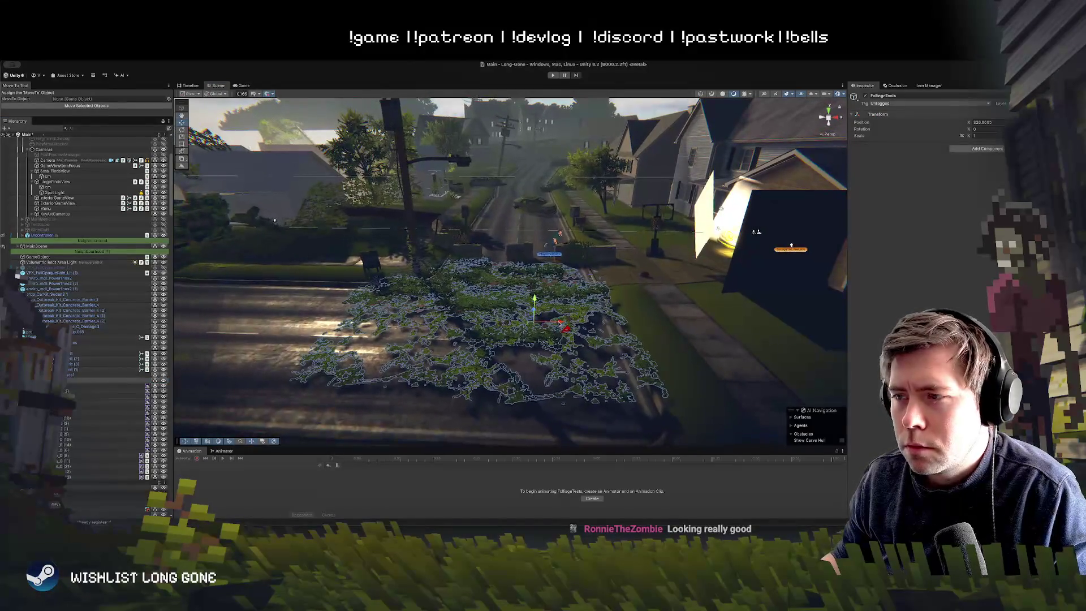
{"action": "mouse_move", "coordinate": [545, 323]}
{"action": "left_mouse_down"}
{"action": "mouse_move", "coordinate": [312, 326]}
{"action": "mouse_move", "coordinate": [581, 362]}
{"action": "mouse_move", "coordinate": [698, 316]}
{"action": "left_mouse_up"}
{"action": "key", "text": "ctrl+d"}
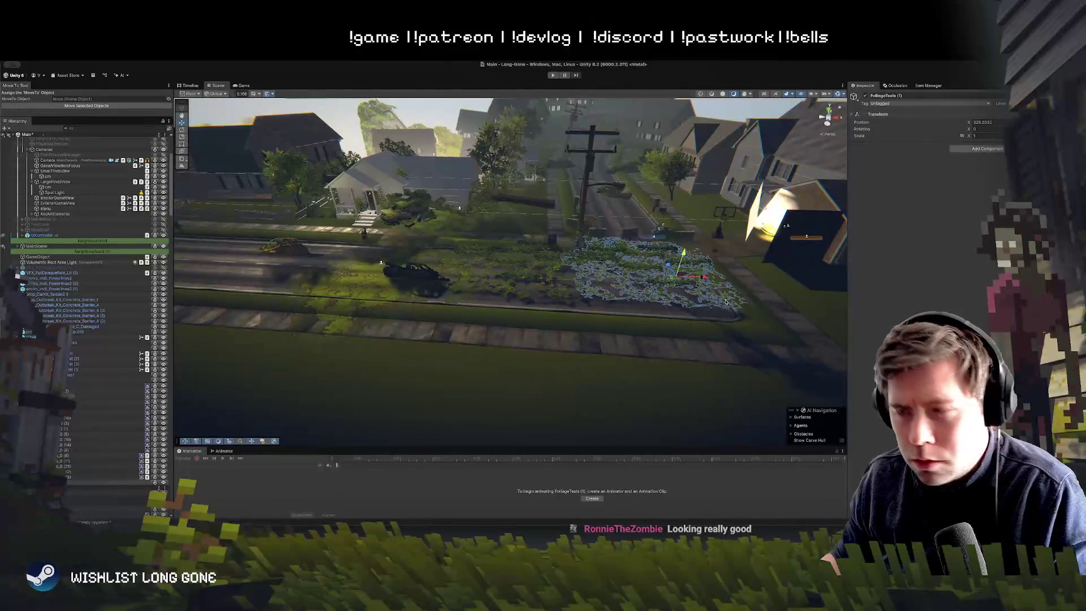
Duplicate the foliage copy near the parked car twice more, extending the vines
{"action": "left_click", "coordinate": [422, 276]}
{"action": "key", "text": "ctrl+d"}
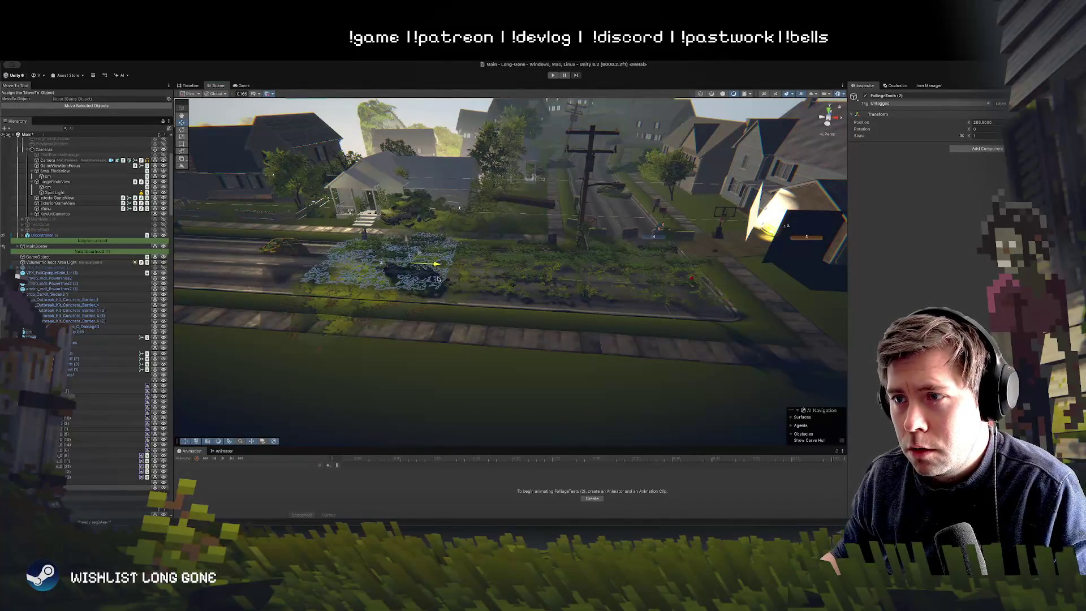
{"action": "key", "text": "ctrl+d"}
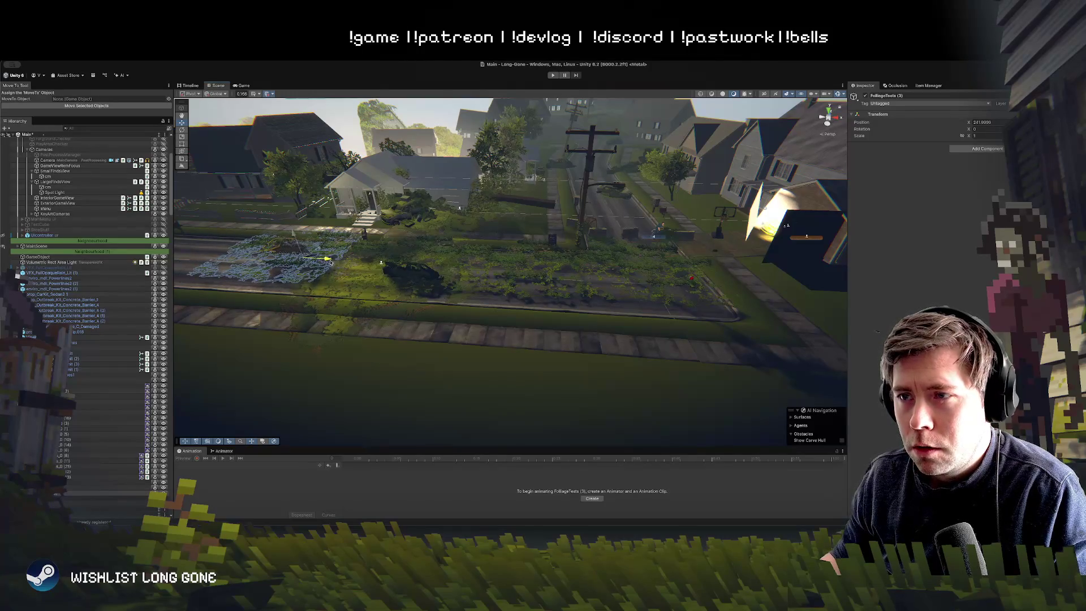
{"action": "mouse_move", "coordinate": [584, 317]}
{"action": "left_mouse_down"}
{"action": "mouse_move", "coordinate": [540, 315]}
{"action": "mouse_move", "coordinate": [567, 267]}
{"action": "left_mouse_up"}
{"action": "left_click", "coordinate": [563, 317]}
{"action": "left_click_drag", "start_coordinate": [509, 255], "coordinate": [509, 311]}
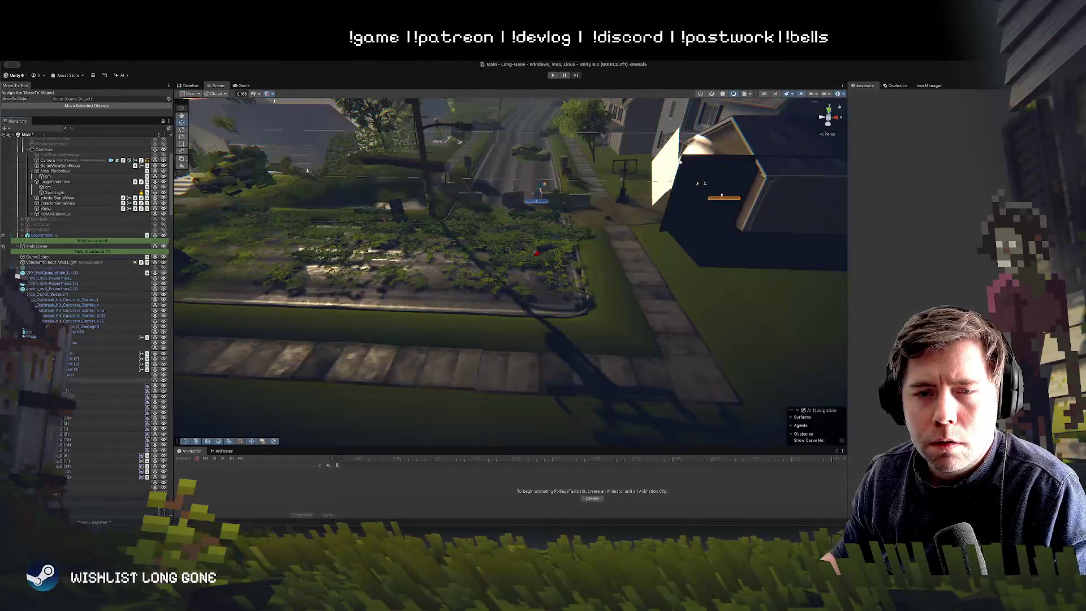
Inspect the foliage-covered yard from side and street-level views, then enter play mode
{"action": "left_click", "coordinate": [107, 396]}
{"action": "mouse_move", "coordinate": [453, 266]}
{"action": "left_mouse_down"}
{"action": "mouse_move", "coordinate": [379, 267]}
{"action": "mouse_move", "coordinate": [400, 179]}
{"action": "mouse_move", "coordinate": [392, 168]}
{"action": "left_mouse_up"}
{"action": "mouse_move", "coordinate": [436, 249]}
{"action": "left_mouse_down"}
{"action": "mouse_move", "coordinate": [439, 259]}
{"action": "mouse_move", "coordinate": [606, 272]}
{"action": "mouse_move", "coordinate": [863, 276]}
{"action": "mouse_move", "coordinate": [823, 263]}
{"action": "left_mouse_up"}
{"action": "left_click", "coordinate": [529, 297]}
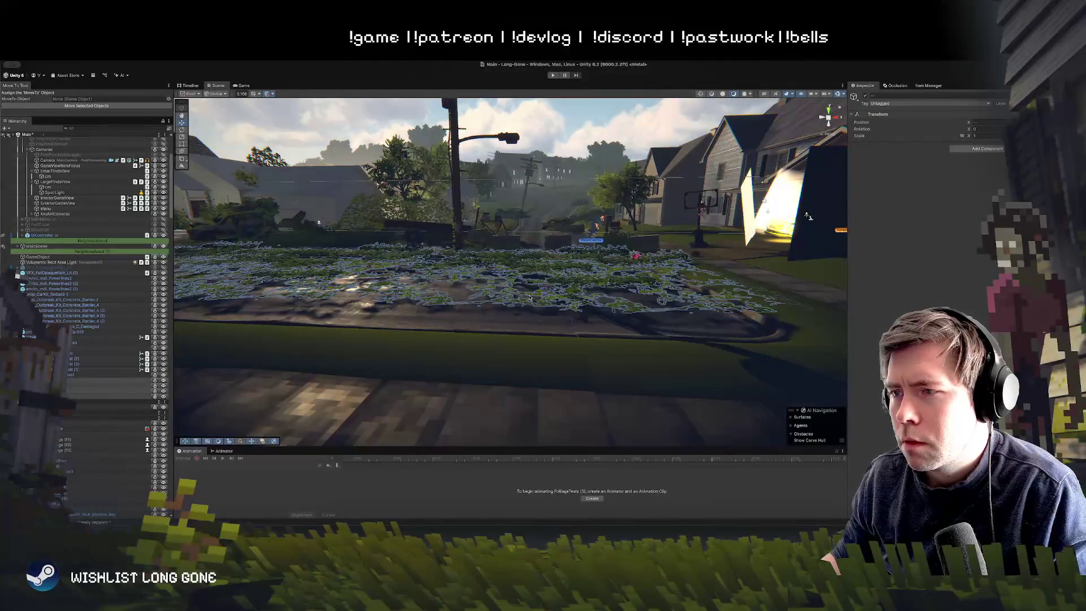
{"action": "left_click_drag", "start_coordinate": [347, 276], "coordinate": [197, 222]}
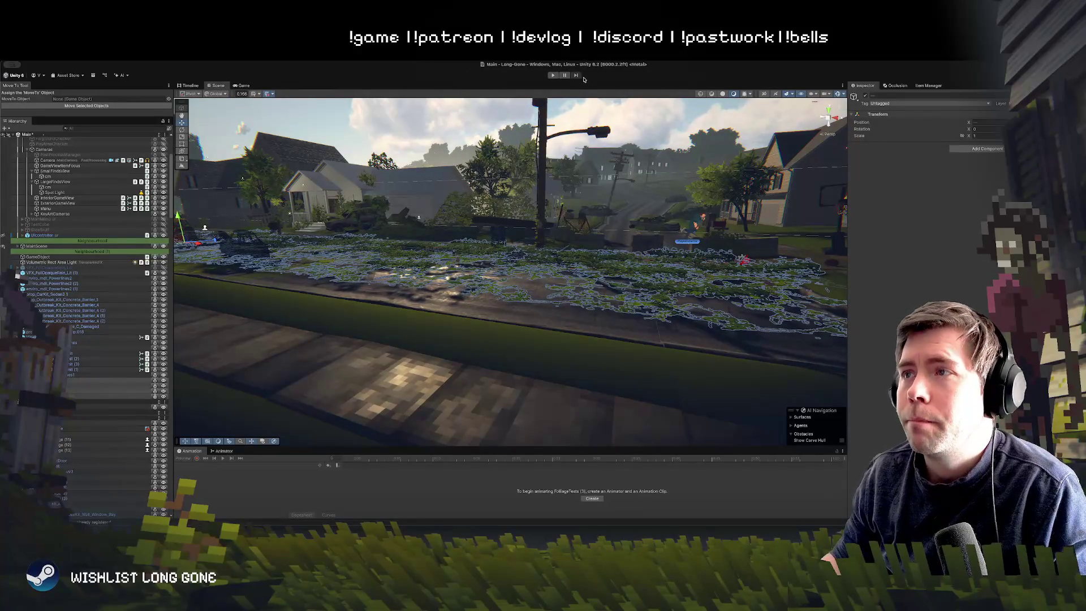
{"action": "left_click", "coordinate": [555, 75]}
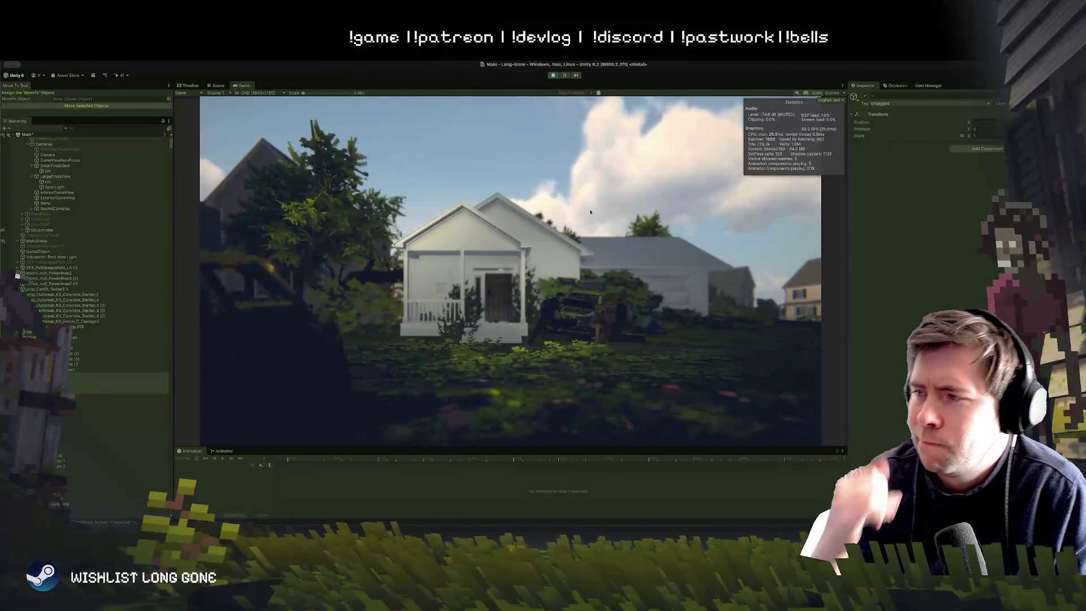
Exit play mode to return to the street-level Scene view
{"action": "left_click", "coordinate": [555, 76]}
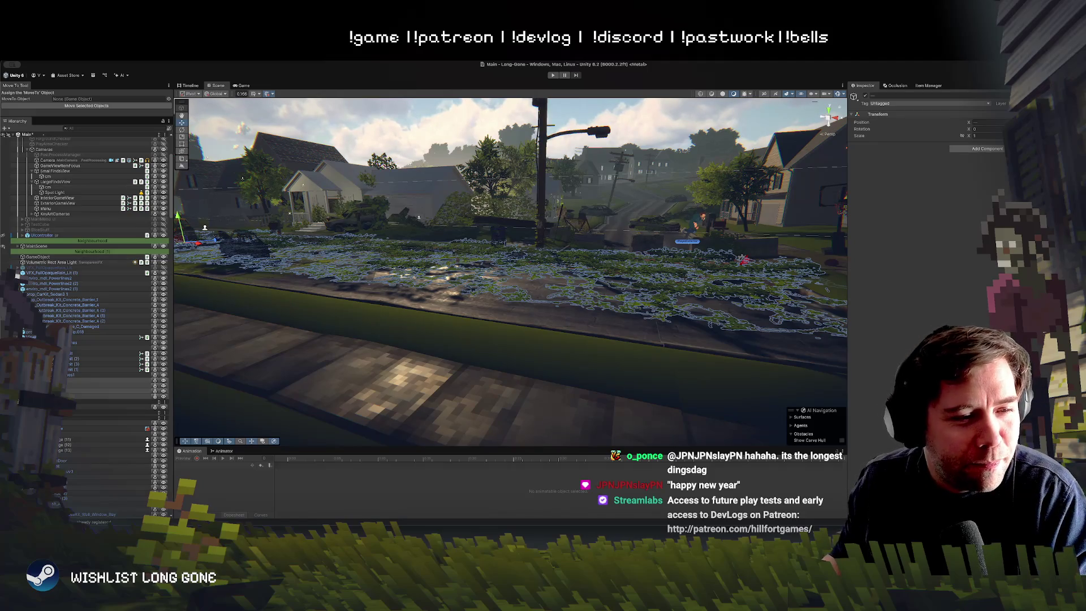
Delete the FoliageTests (3) vine group from the scene
{"action": "left_click_drag", "start_coordinate": [524, 255], "coordinate": [102, 351]}
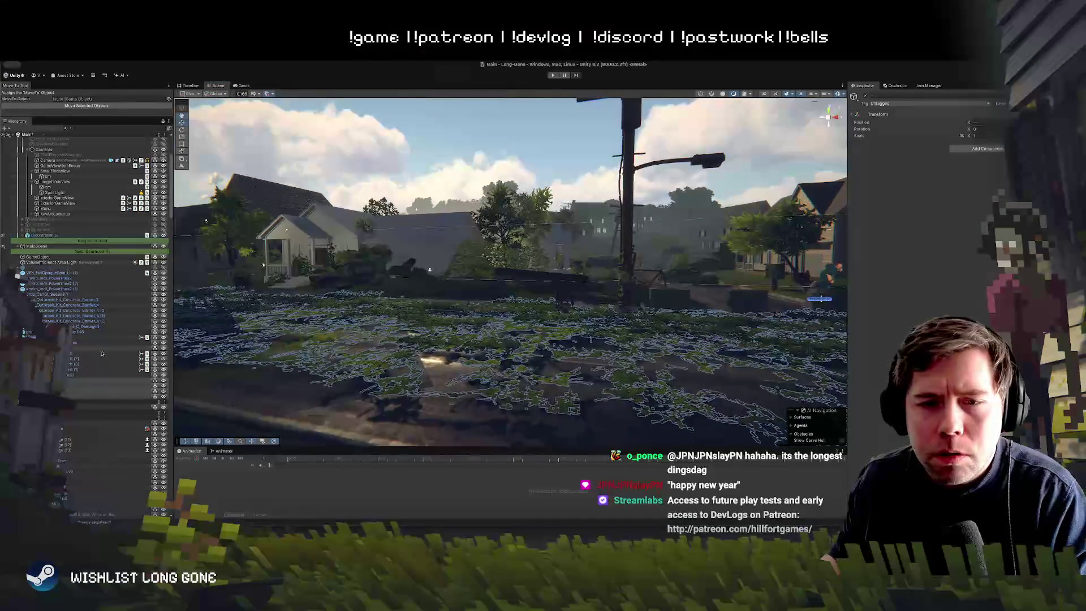
{"action": "left_click", "coordinate": [108, 390]}
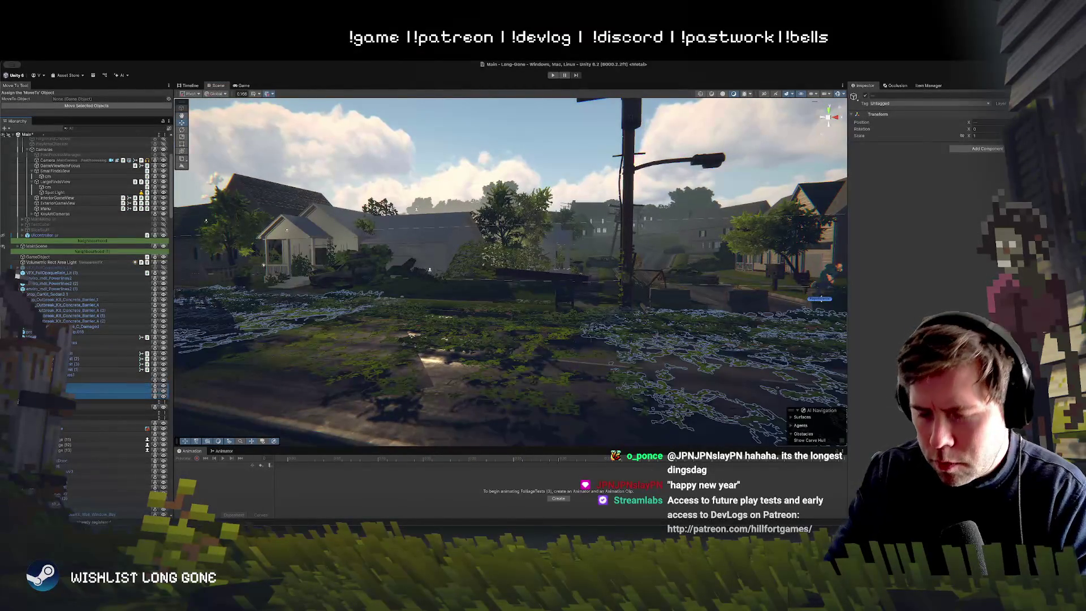
{"action": "key", "text": "Delete"}
Tilt one lawn vine sprite slightly with the rotate gizmo
{"action": "left_click_drag", "start_coordinate": [341, 313], "coordinate": [453, 321]}
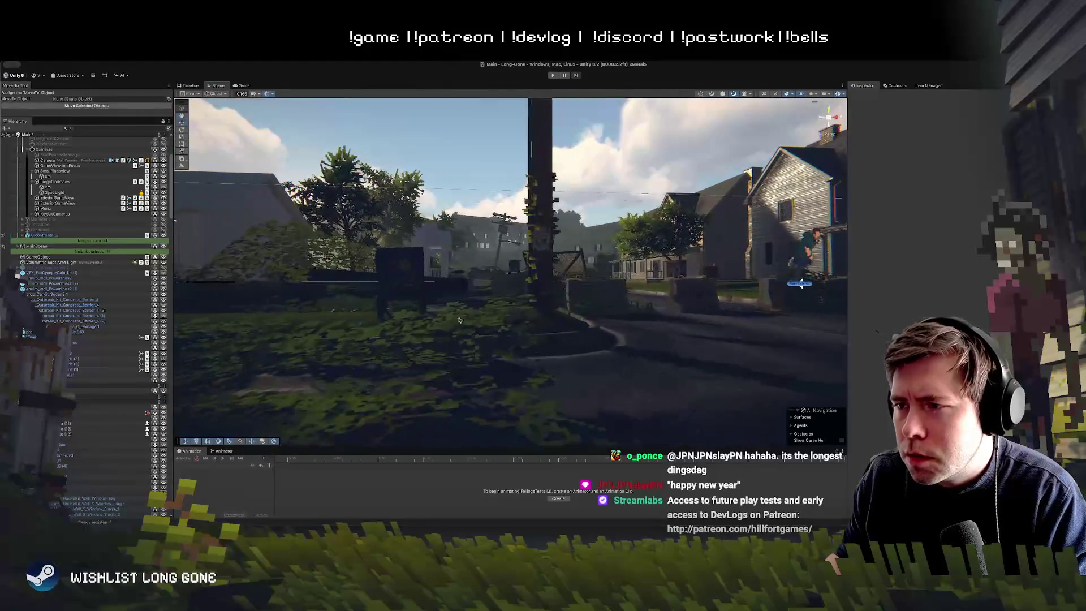
{"action": "left_click", "coordinate": [452, 326]}
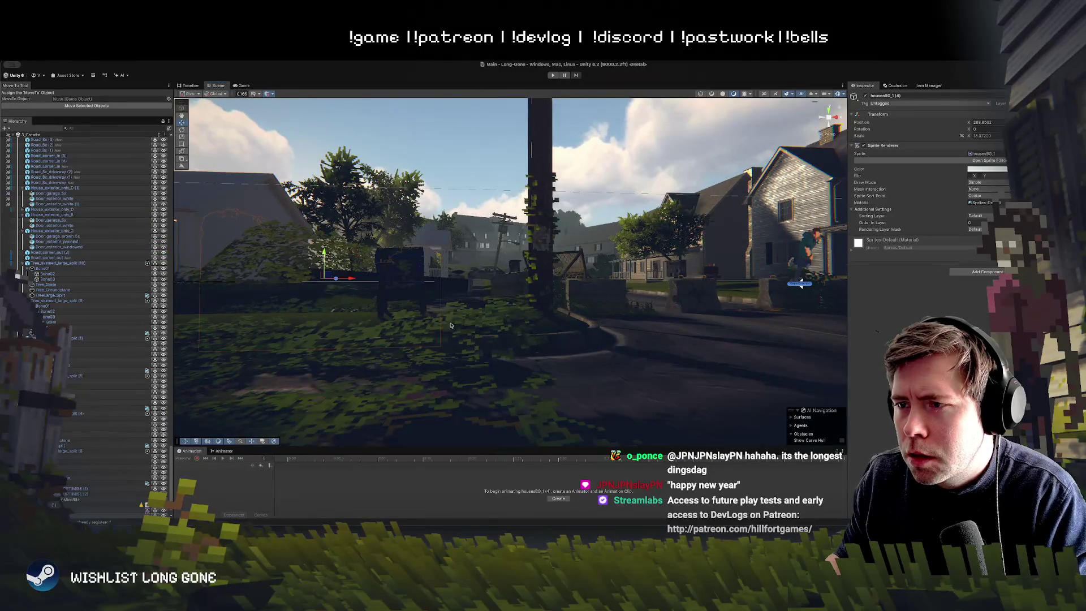
{"action": "mouse_move", "coordinate": [370, 312]}
{"action": "left_mouse_down"}
{"action": "mouse_move", "coordinate": [354, 326]}
{"action": "mouse_move", "coordinate": [372, 320]}
{"action": "mouse_move", "coordinate": [399, 360]}
{"action": "mouse_move", "coordinate": [397, 383]}
{"action": "left_mouse_up"}
{"action": "scroll", "coordinate": [401, 337], "scroll_direction": "down", "scroll_amount": 5}
{"action": "scroll", "coordinate": [427, 303], "scroll_direction": "up", "scroll_amount": 5}
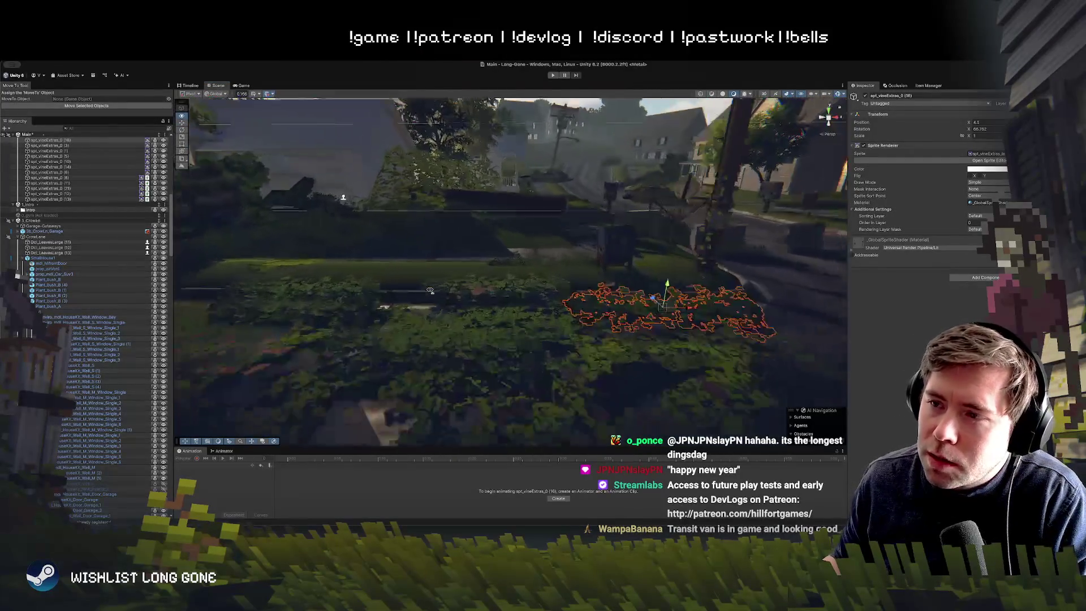
{"action": "left_click", "coordinate": [449, 282]}
{"action": "mouse_move", "coordinate": [449, 281]}
{"action": "left_mouse_down"}
{"action": "mouse_move", "coordinate": [399, 317]}
{"action": "mouse_move", "coordinate": [513, 265]}
{"action": "mouse_move", "coordinate": [450, 274]}
{"action": "left_mouse_up"}
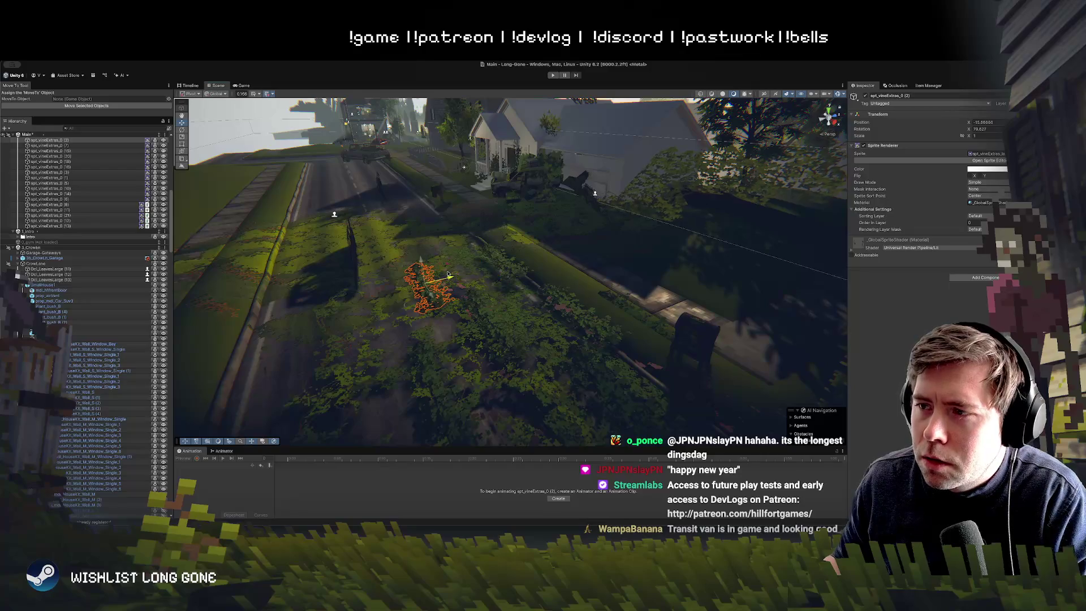
{"action": "mouse_move", "coordinate": [454, 314]}
{"action": "left_mouse_down"}
{"action": "mouse_move", "coordinate": [667, 372]}
{"action": "mouse_move", "coordinate": [296, 242]}
{"action": "left_mouse_up"}
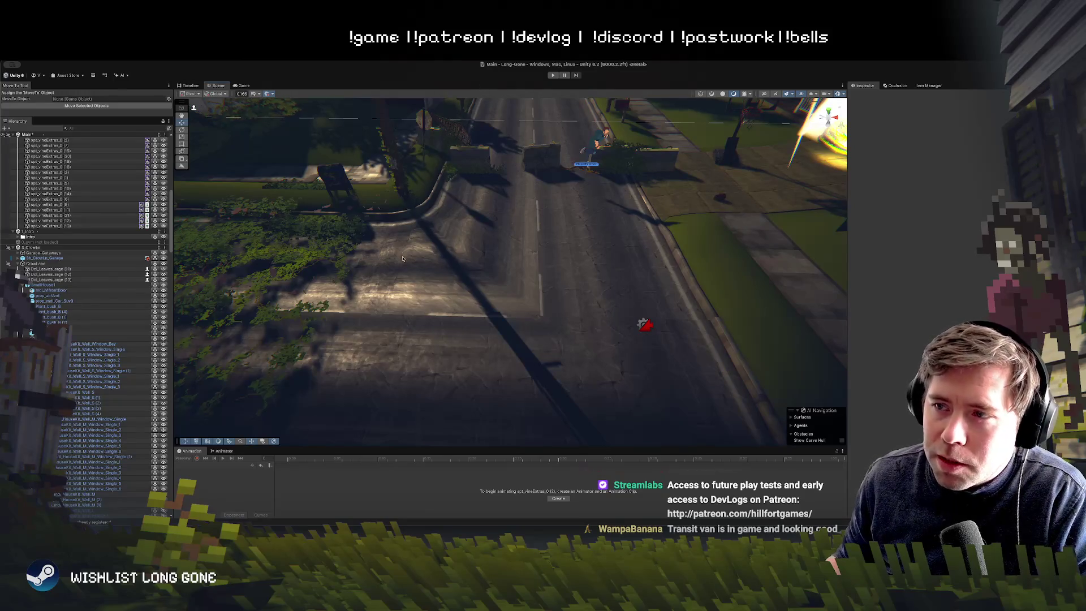
{"action": "scroll", "coordinate": [403, 257], "scroll_direction": "down", "scroll_amount": 5}
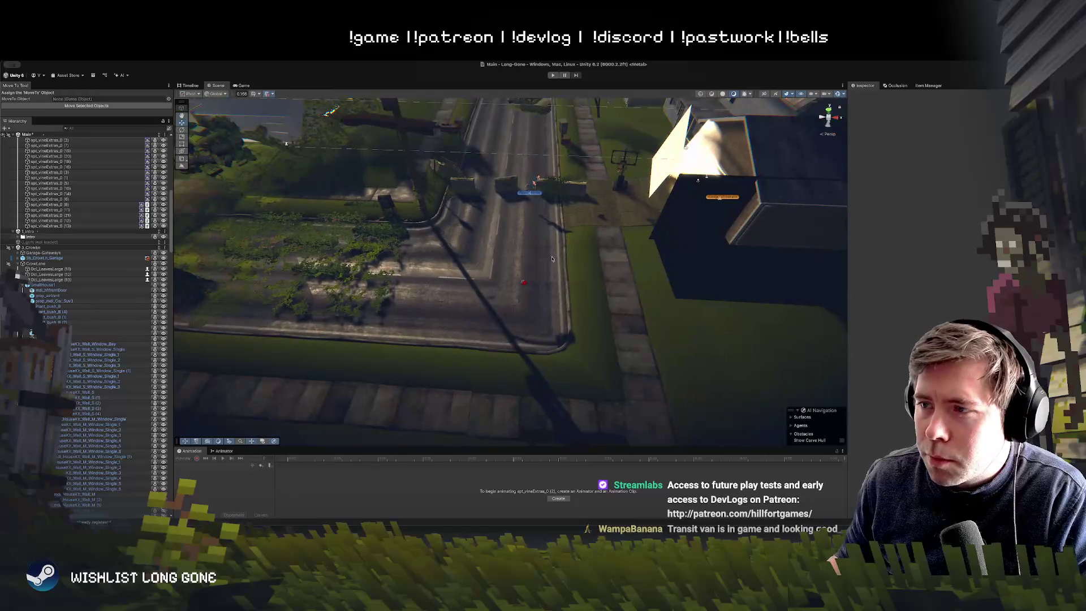
{"action": "mouse_move", "coordinate": [365, 247]}
{"action": "left_mouse_down"}
{"action": "mouse_move", "coordinate": [366, 211]}
{"action": "mouse_move", "coordinate": [351, 243]}
{"action": "mouse_move", "coordinate": [353, 183]}
{"action": "mouse_move", "coordinate": [241, 214]}
{"action": "left_mouse_up"}
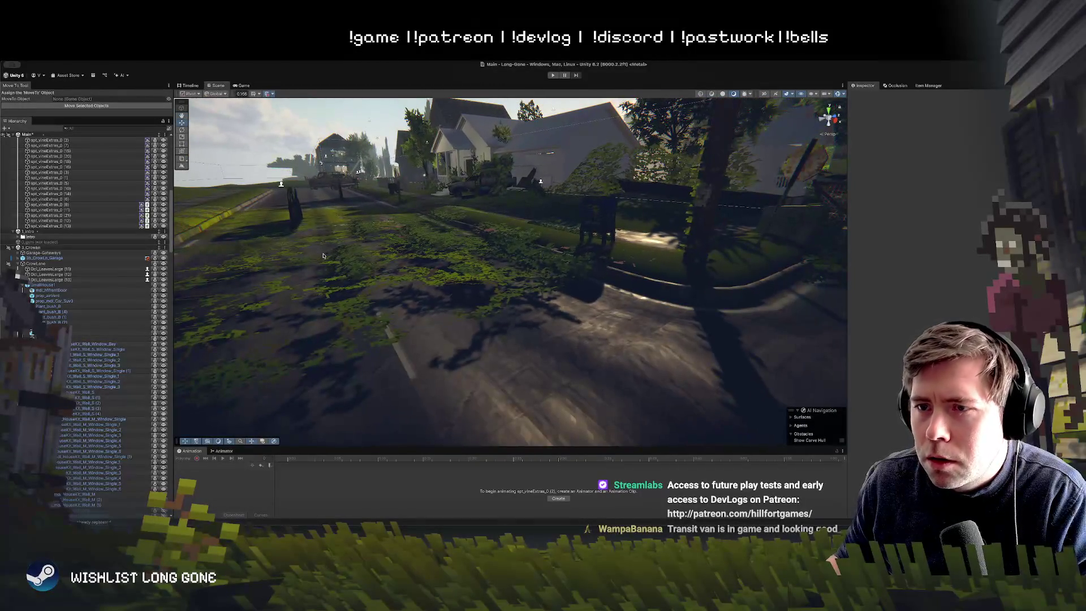
{"action": "left_click_drag", "start_coordinate": [367, 257], "coordinate": [442, 255]}
{"action": "left_click", "coordinate": [433, 259]}
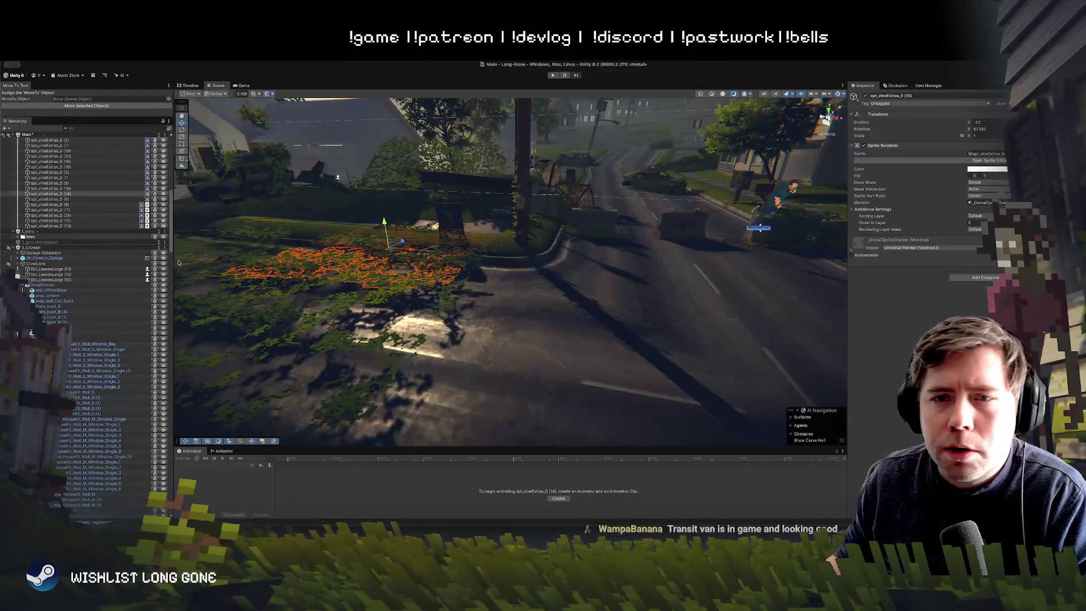
{"action": "scroll", "coordinate": [66, 228], "scroll_direction": "up", "scroll_amount": 3}
Slide FoliageTests along X until its Position X reads about 256.19
{"action": "left_click", "coordinate": [56, 196]}
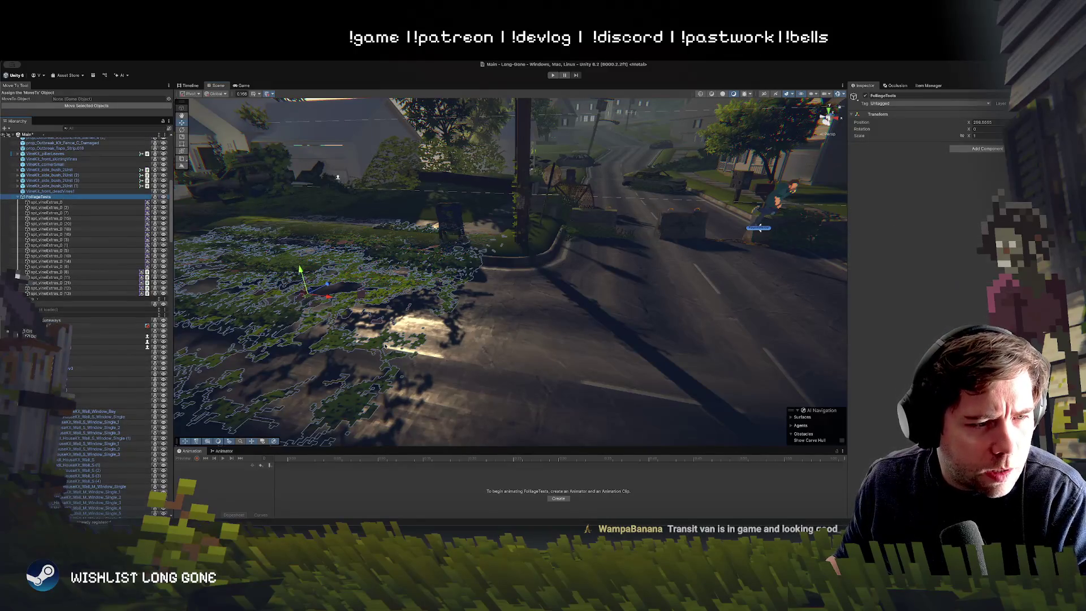
{"action": "mouse_move", "coordinate": [424, 302]}
{"action": "left_mouse_down"}
{"action": "mouse_move", "coordinate": [435, 334]}
{"action": "mouse_move", "coordinate": [441, 307]}
{"action": "mouse_move", "coordinate": [639, 286]}
{"action": "mouse_move", "coordinate": [397, 297]}
{"action": "mouse_move", "coordinate": [544, 334]}
{"action": "left_mouse_up"}
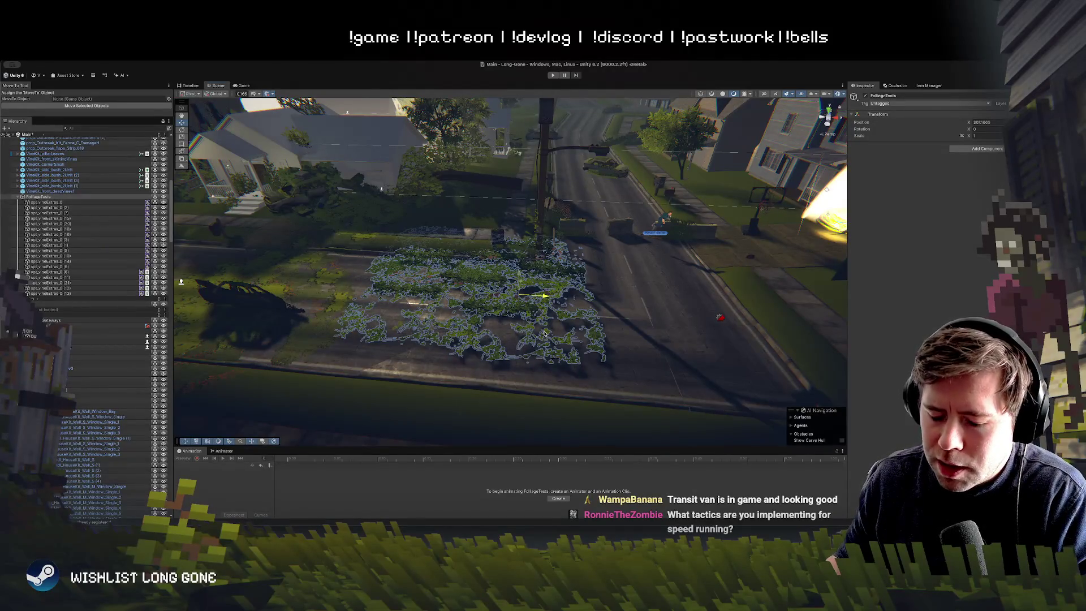
{"action": "mouse_move", "coordinate": [544, 333]}
{"action": "left_mouse_down"}
{"action": "mouse_move", "coordinate": [469, 350]}
{"action": "mouse_move", "coordinate": [507, 351]}
{"action": "left_mouse_up"}
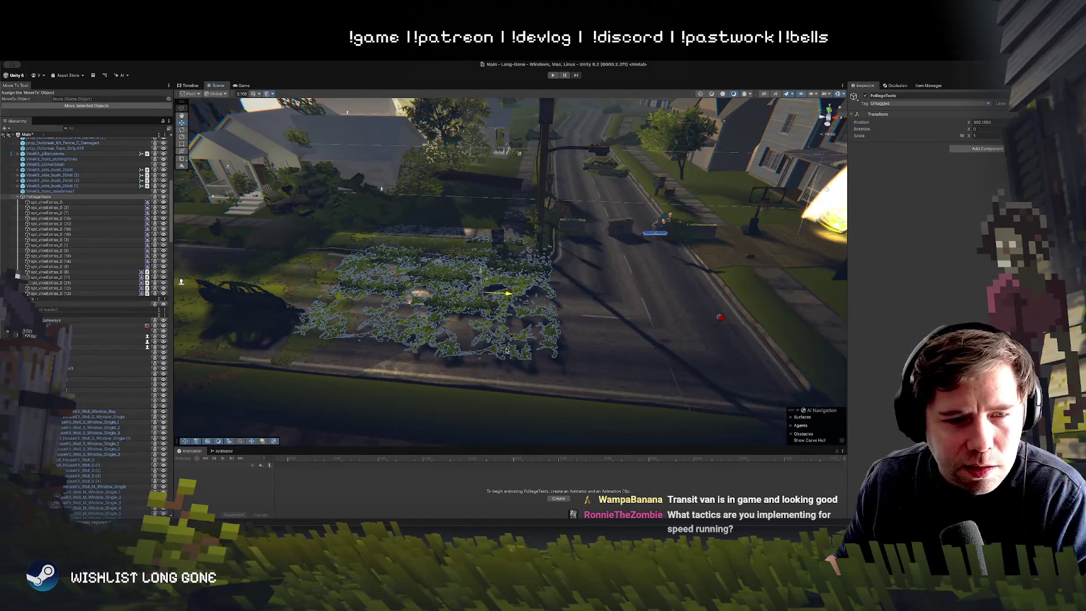
{"action": "mouse_move", "coordinate": [506, 350]}
{"action": "left_mouse_down"}
{"action": "mouse_move", "coordinate": [456, 351]}
{"action": "mouse_move", "coordinate": [739, 357]}
{"action": "mouse_move", "coordinate": [304, 276]}
{"action": "left_mouse_up"}
Duplicate FoliageTests and fly the view across the street to check the copy's coverage
{"action": "key", "text": "ctrl+d"}
{"action": "key", "text": "ctrl+d"}
{"action": "left_click_drag", "start_coordinate": [463, 323], "coordinate": [499, 318]}
{"action": "scroll", "coordinate": [499, 317], "scroll_direction": "down", "scroll_amount": 10}
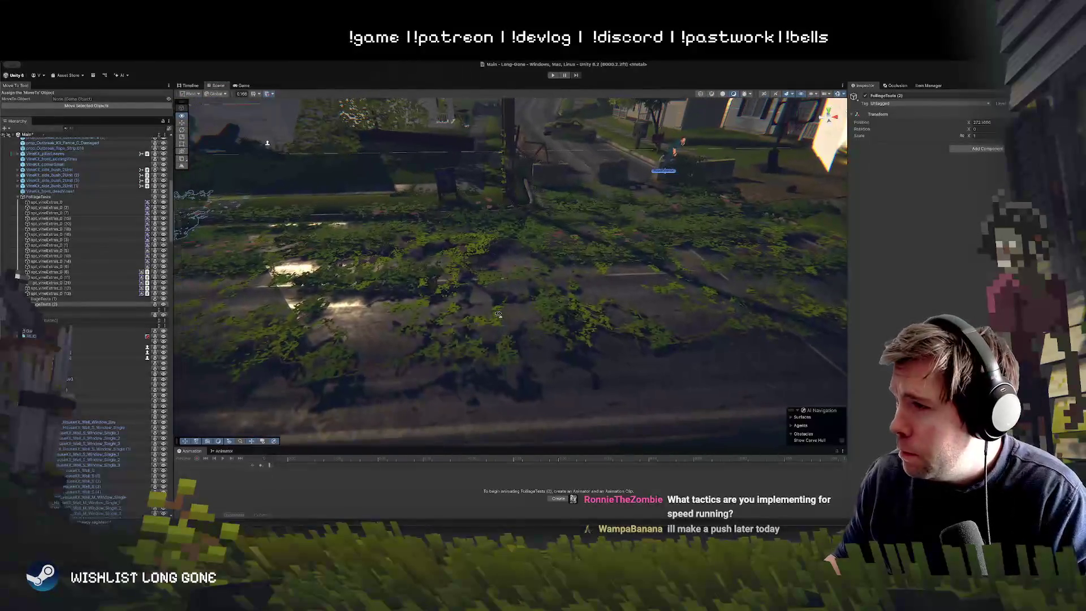
{"action": "key", "text": "w"}
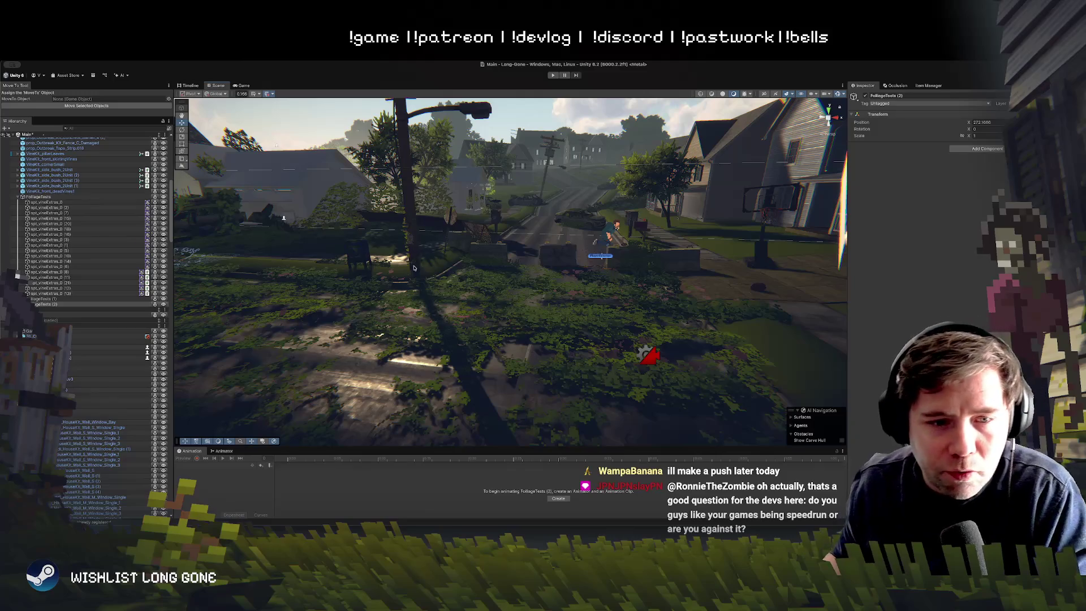
{"action": "mouse_move", "coordinate": [413, 267]}
{"action": "left_mouse_down"}
{"action": "mouse_move", "coordinate": [499, 184]}
{"action": "mouse_move", "coordinate": [496, 197]}
{"action": "mouse_move", "coordinate": [514, 198]}
{"action": "left_mouse_up"}
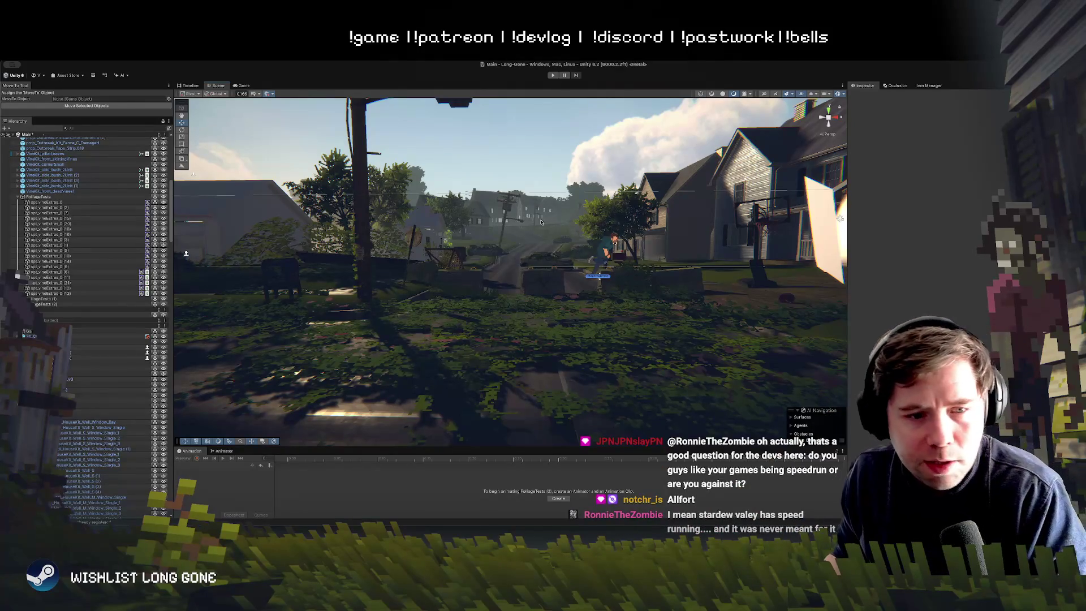
Turn the view toward the street and select FoliageTests in the Hierarchy
{"action": "mouse_move", "coordinate": [456, 255]}
{"action": "left_mouse_down"}
{"action": "mouse_move", "coordinate": [517, 325]}
{"action": "mouse_move", "coordinate": [430, 294]}
{"action": "left_mouse_up"}
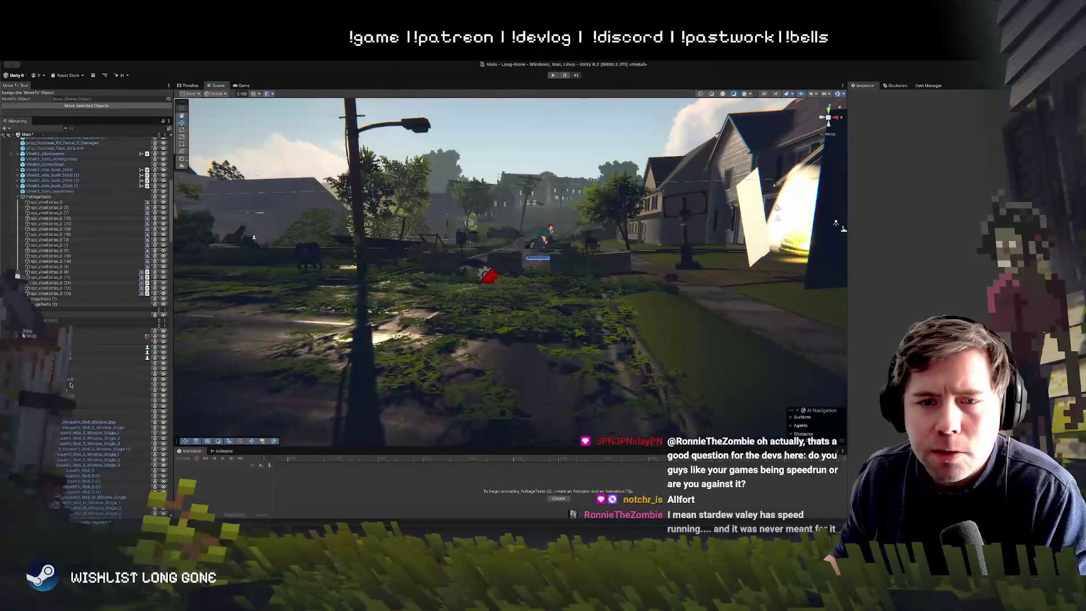
{"action": "left_click", "coordinate": [38, 196]}
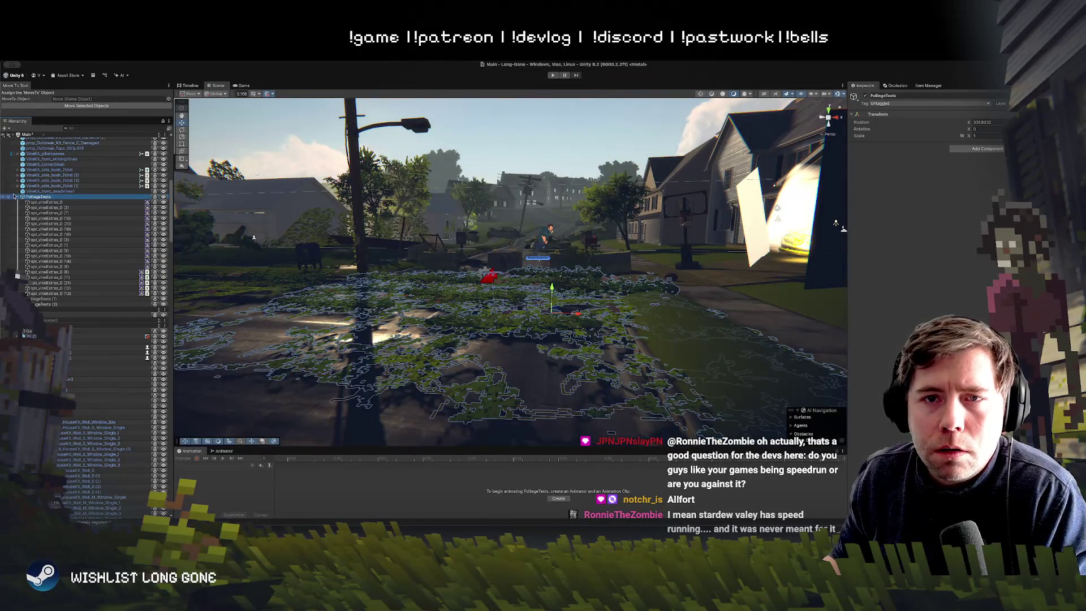
Duplicate FoliageTests into FoliageTests (3) for the dark house's yard, then run the game to preview
{"action": "left_click", "coordinate": [18, 197]}
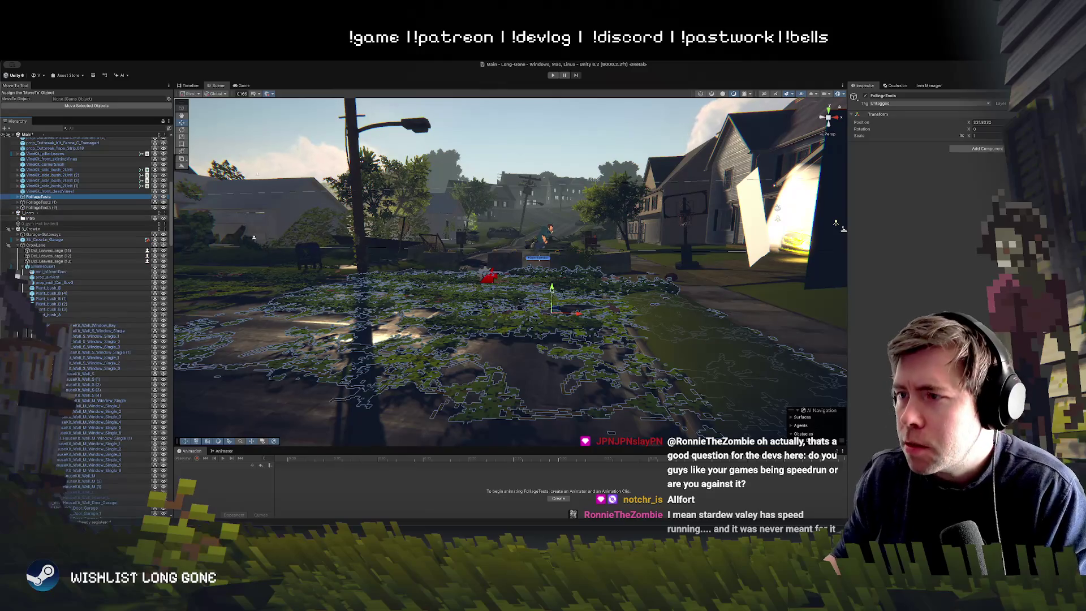
{"action": "key", "text": "ctrl+d"}
{"action": "mouse_move", "coordinate": [662, 300]}
{"action": "left_mouse_down"}
{"action": "mouse_move", "coordinate": [707, 303]}
{"action": "mouse_move", "coordinate": [577, 305]}
{"action": "mouse_move", "coordinate": [545, 285]}
{"action": "mouse_move", "coordinate": [574, 306]}
{"action": "left_mouse_up"}
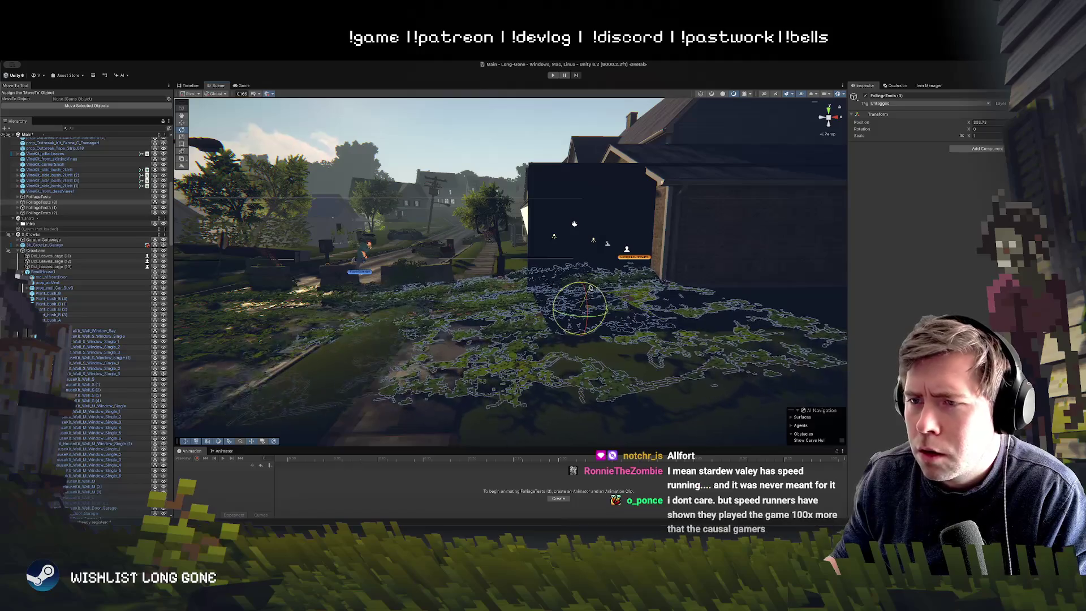
{"action": "mouse_move", "coordinate": [517, 305]}
{"action": "left_mouse_down"}
{"action": "mouse_move", "coordinate": [518, 287]}
{"action": "mouse_move", "coordinate": [505, 303]}
{"action": "left_mouse_up"}
{"action": "left_click", "coordinate": [553, 74]}
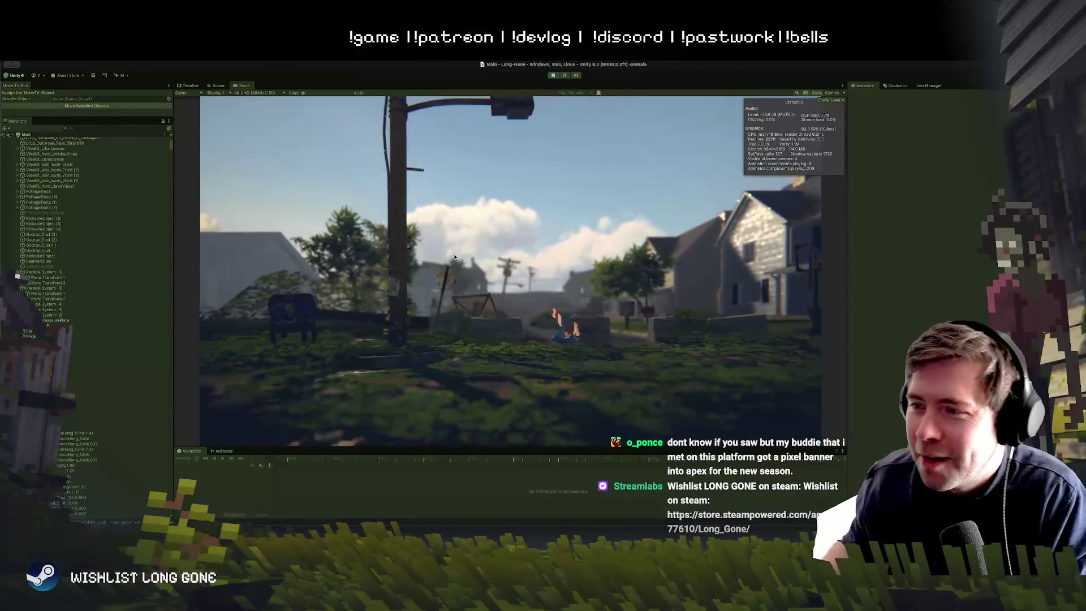
Stop the game, check the FoliageTests (1)-(3) copies, and reselect the original FoliageTests group
{"action": "left_click", "coordinate": [552, 75]}
{"action": "mouse_move", "coordinate": [559, 309]}
{"action": "left_mouse_down"}
{"action": "mouse_move", "coordinate": [482, 309]}
{"action": "mouse_move", "coordinate": [583, 309]}
{"action": "left_mouse_up"}
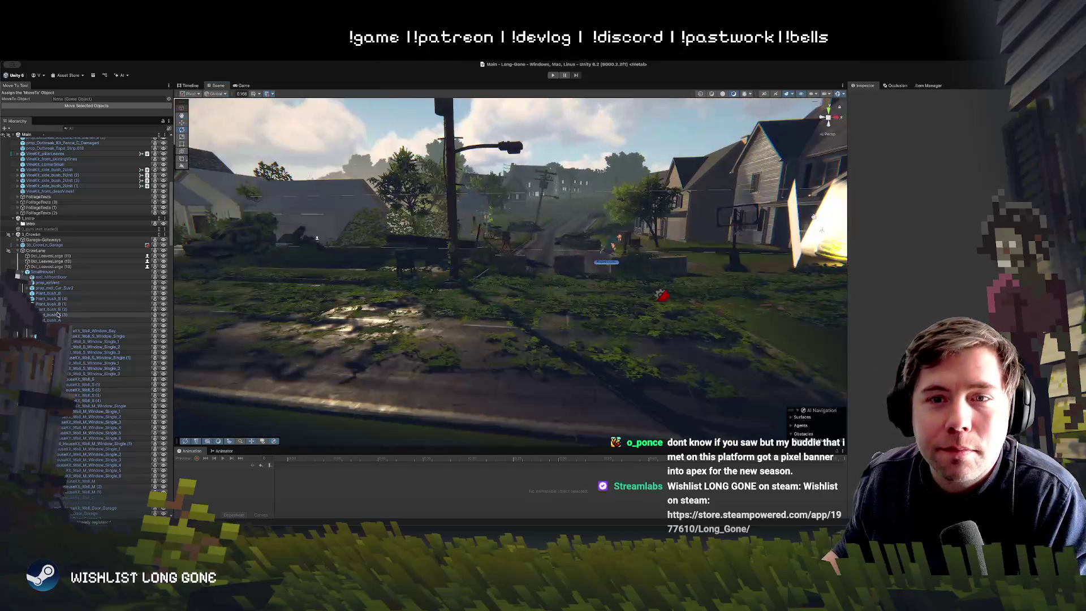
{"action": "left_click", "coordinate": [66, 202]}
{"action": "left_click", "coordinate": [62, 208]}
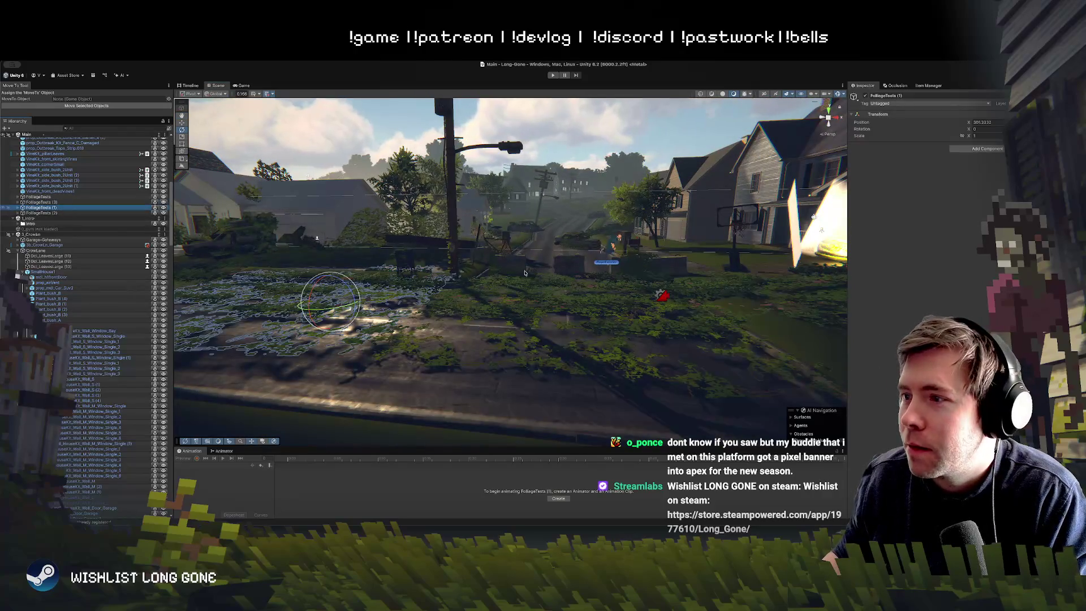
{"action": "left_click", "coordinate": [54, 213]}
{"action": "left_click", "coordinate": [54, 197]}
{"action": "key", "text": "w"}
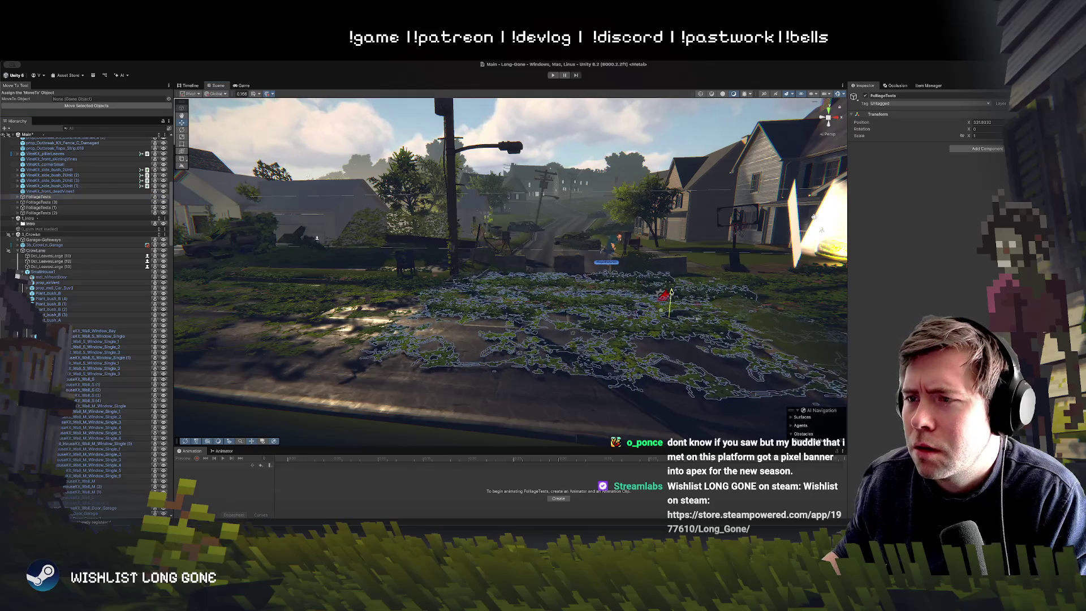
{"action": "key", "text": "e"}
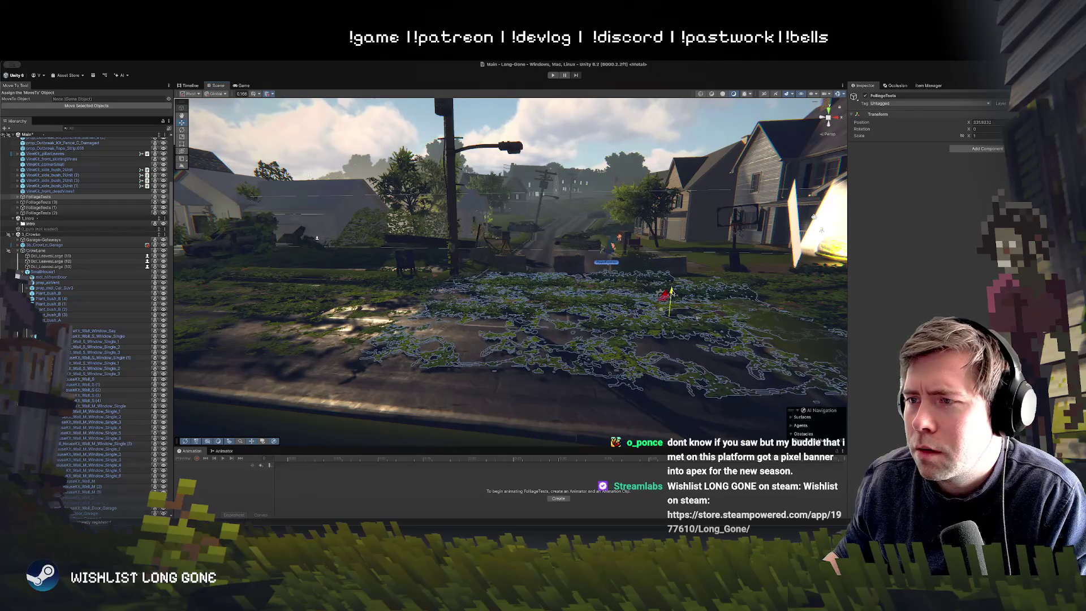
Orbit toward the street lamp and duplicate the whole FoliageTests vine group
{"action": "mouse_move", "coordinate": [672, 293]}
{"action": "left_mouse_down"}
{"action": "mouse_move", "coordinate": [624, 277]}
{"action": "mouse_move", "coordinate": [444, 270]}
{"action": "mouse_move", "coordinate": [639, 279]}
{"action": "mouse_move", "coordinate": [643, 259]}
{"action": "mouse_move", "coordinate": [598, 275]}
{"action": "left_mouse_up"}
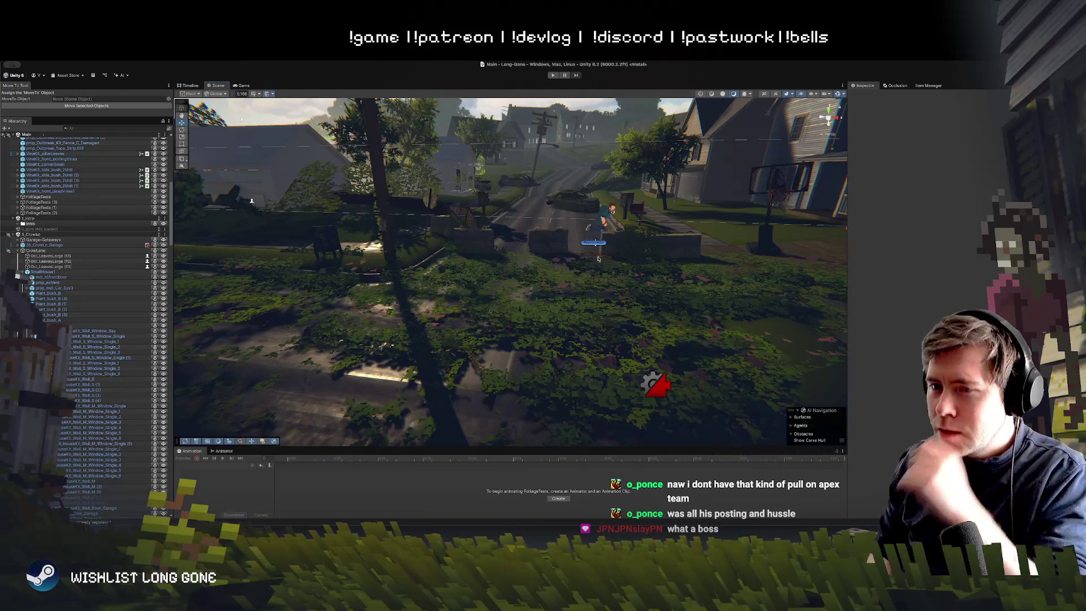
{"action": "mouse_move", "coordinate": [599, 258]}
{"action": "left_mouse_down"}
{"action": "mouse_move", "coordinate": [531, 309]}
{"action": "mouse_move", "coordinate": [645, 294]}
{"action": "mouse_move", "coordinate": [644, 307]}
{"action": "mouse_move", "coordinate": [498, 315]}
{"action": "left_mouse_up"}
{"action": "left_click", "coordinate": [441, 280]}
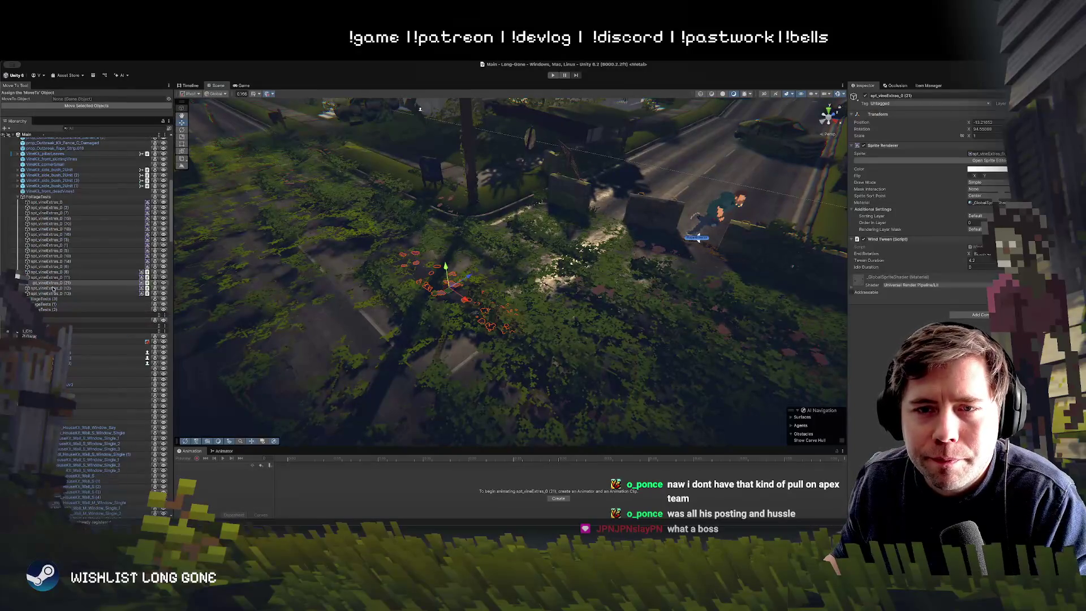
{"action": "left_click", "coordinate": [52, 197]}
{"action": "key", "text": "ctrl+d"}
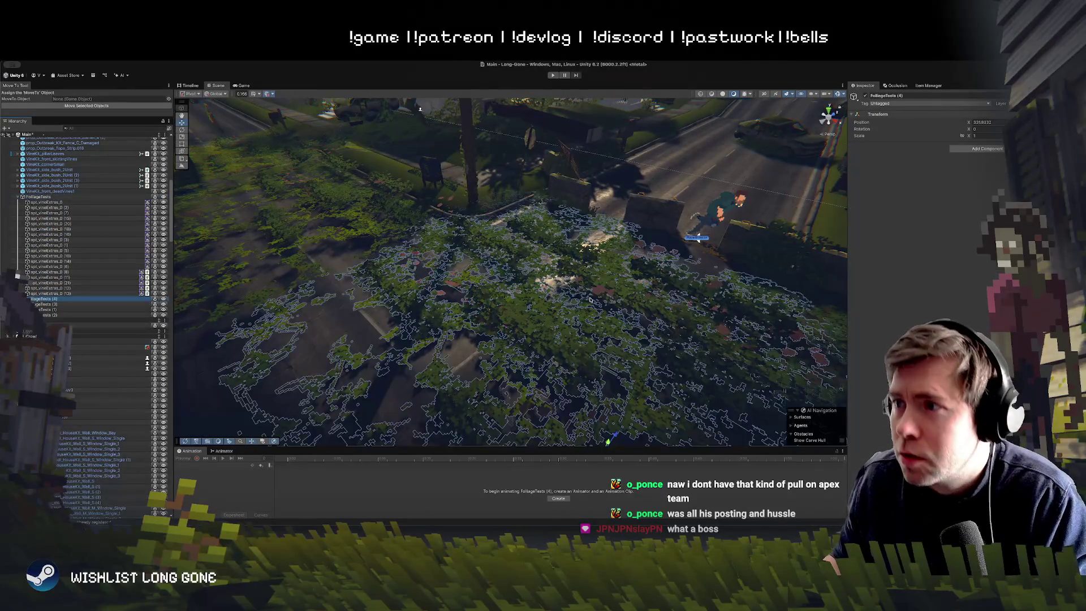
{"action": "mouse_move", "coordinate": [648, 275]}
{"action": "left_mouse_down"}
{"action": "mouse_move", "coordinate": [515, 321]}
{"action": "mouse_move", "coordinate": [608, 204]}
{"action": "mouse_move", "coordinate": [599, 195]}
{"action": "mouse_move", "coordinate": [628, 222]}
{"action": "left_mouse_up"}
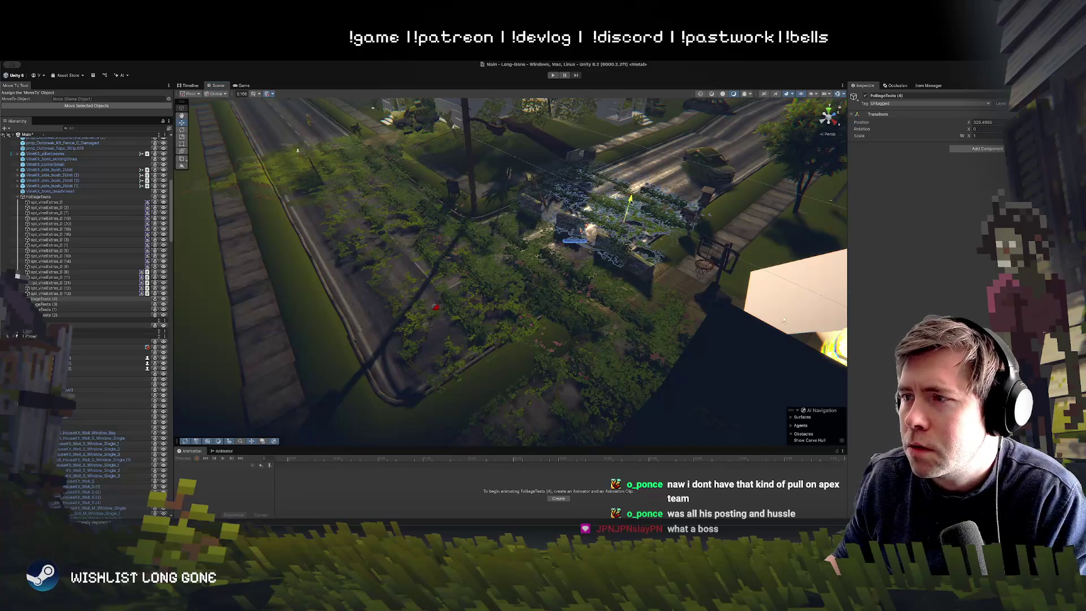
Make a second copy, shift it across the yard to the upper right, and run the game
{"action": "key", "text": "ctrl+d"}
{"action": "mouse_move", "coordinate": [625, 208]}
{"action": "left_mouse_down"}
{"action": "mouse_move", "coordinate": [679, 198]}
{"action": "mouse_move", "coordinate": [701, 174]}
{"action": "mouse_move", "coordinate": [692, 182]}
{"action": "mouse_move", "coordinate": [575, 160]}
{"action": "mouse_move", "coordinate": [708, 226]}
{"action": "mouse_move", "coordinate": [789, 125]}
{"action": "mouse_move", "coordinate": [602, 172]}
{"action": "left_mouse_up"}
{"action": "left_click", "coordinate": [601, 180]}
{"action": "key", "text": "ctrl+p"}
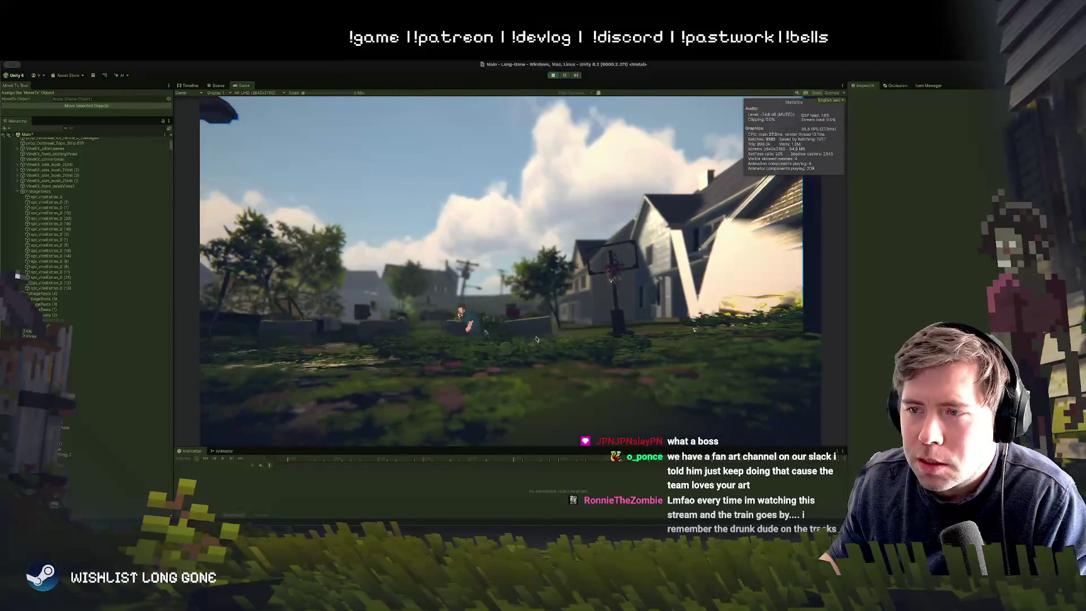
Switch back to the Scene view, zoom around the overgrown front yard, and select a vine patch
{"action": "left_click", "coordinate": [213, 86]}
{"action": "scroll", "coordinate": [484, 229], "scroll_direction": "up", "scroll_amount": 5}
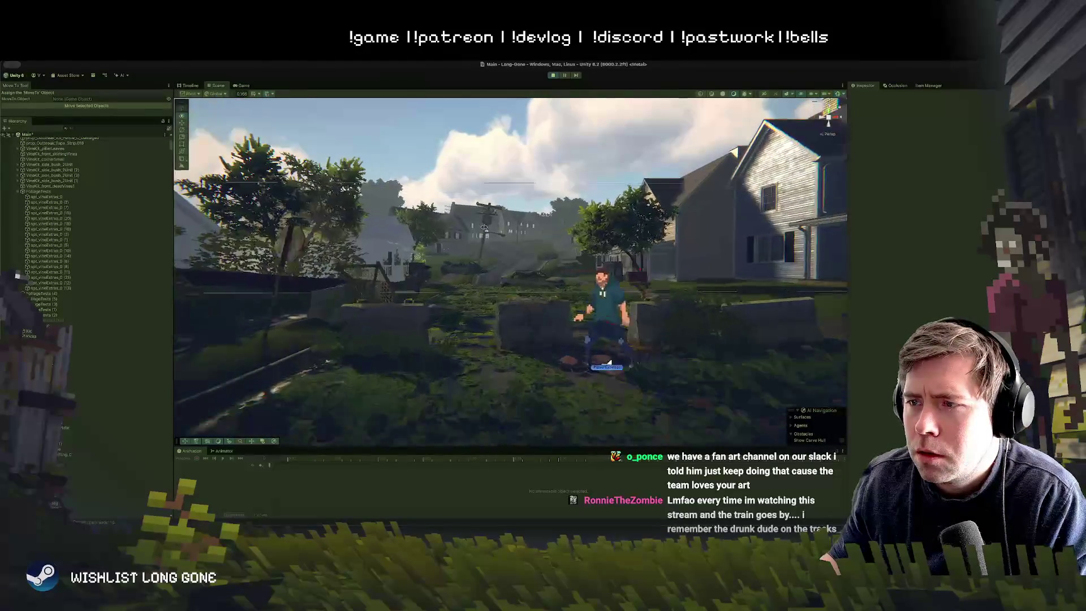
{"action": "scroll", "coordinate": [484, 224], "scroll_direction": "down", "scroll_amount": 3}
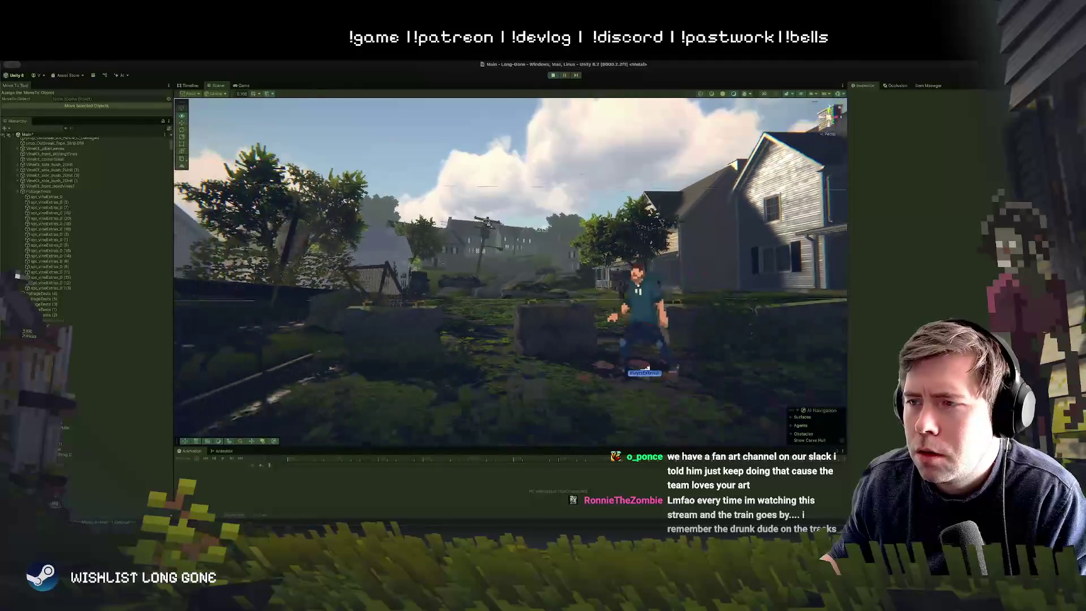
{"action": "scroll", "coordinate": [485, 225], "scroll_direction": "down", "scroll_amount": 3}
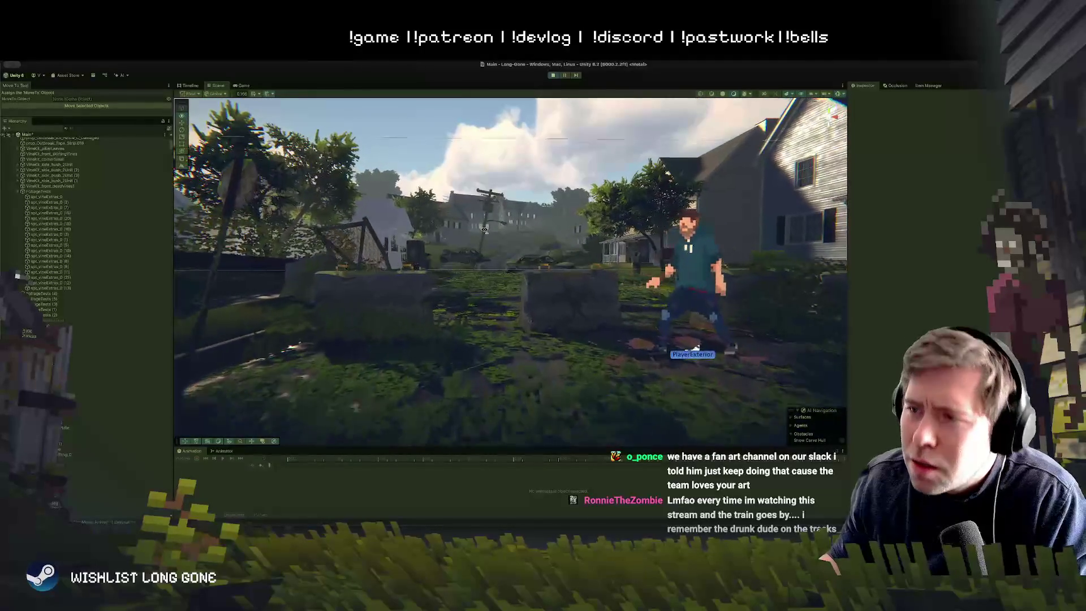
{"action": "scroll", "coordinate": [485, 228], "scroll_direction": "up", "scroll_amount": 3}
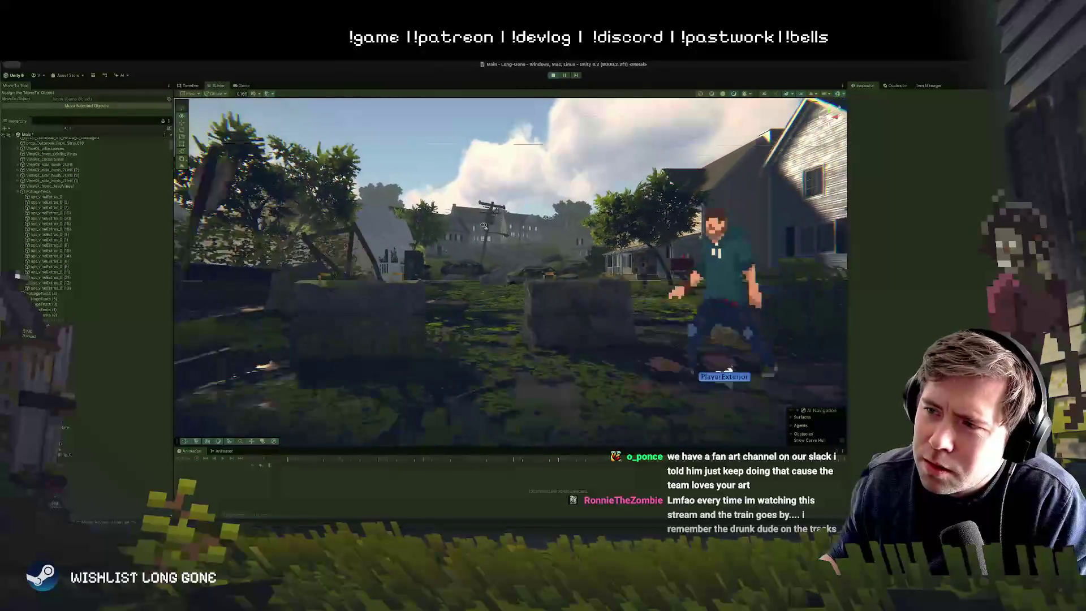
{"action": "scroll", "coordinate": [484, 225], "scroll_direction": "down", "scroll_amount": 5}
{"action": "scroll", "coordinate": [484, 225], "scroll_direction": "up", "scroll_amount": 3}
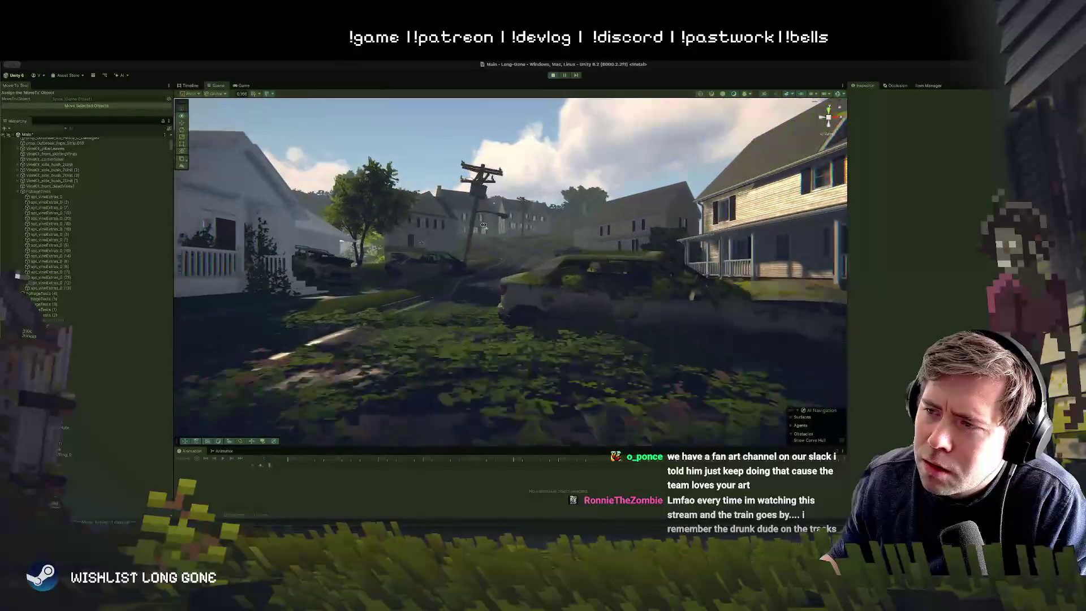
{"action": "scroll", "coordinate": [484, 225], "scroll_direction": "down", "scroll_amount": 3}
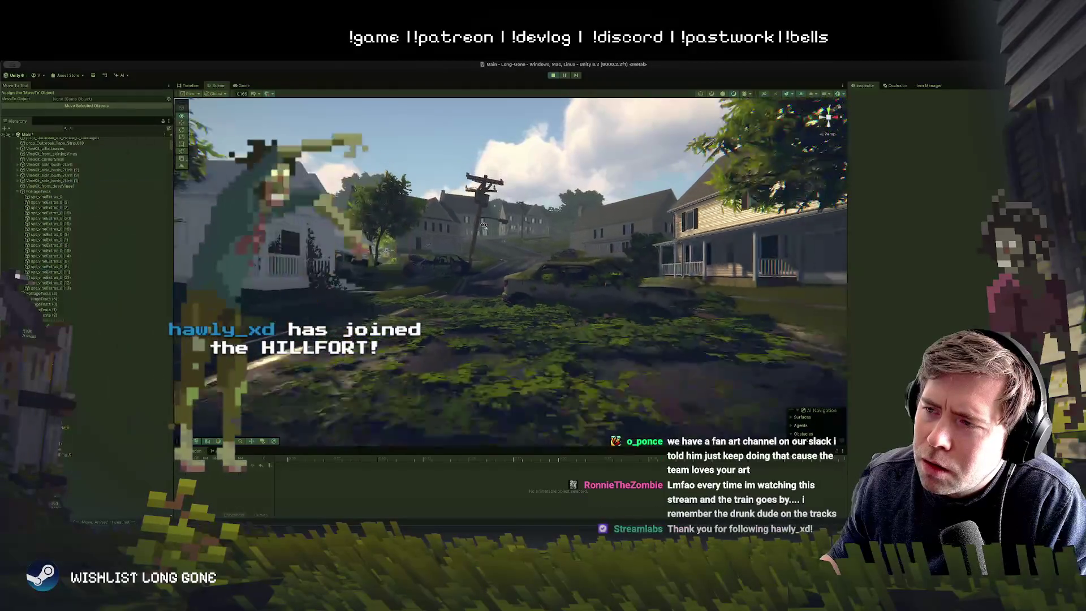
{"action": "scroll", "coordinate": [484, 225], "scroll_direction": "up", "scroll_amount": 3}
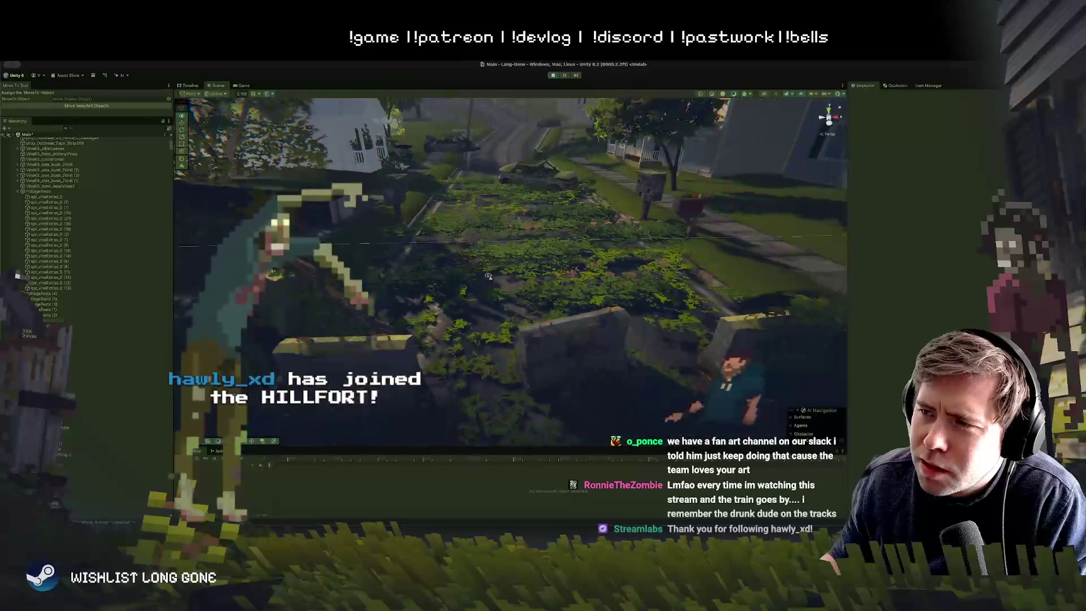
{"action": "left_click", "coordinate": [551, 254]}
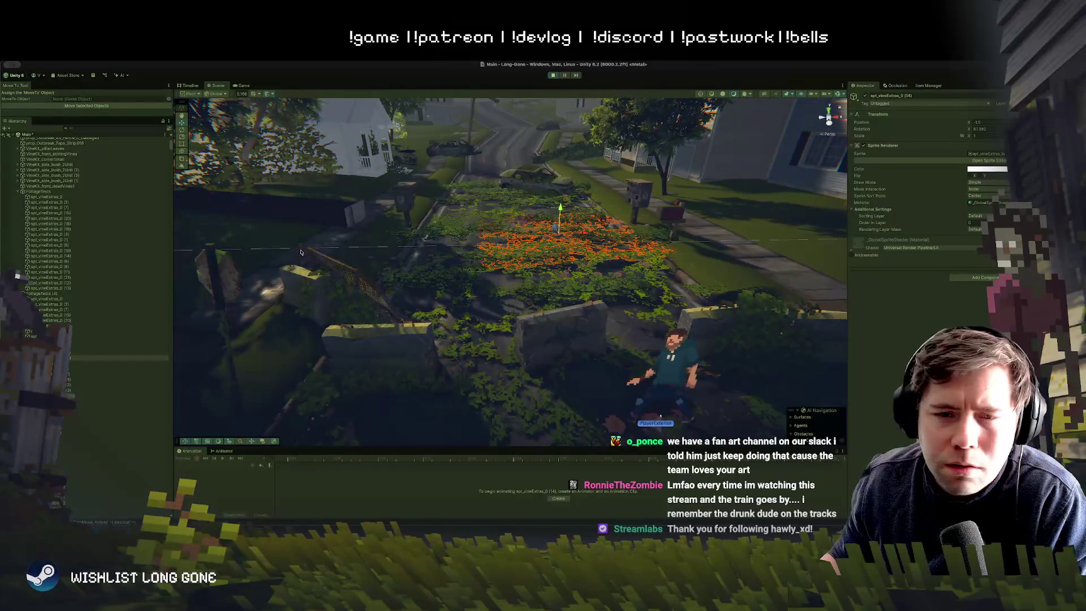
Delete the FoliageTests (4) vine group copy
{"action": "left_click", "coordinate": [47, 192]}
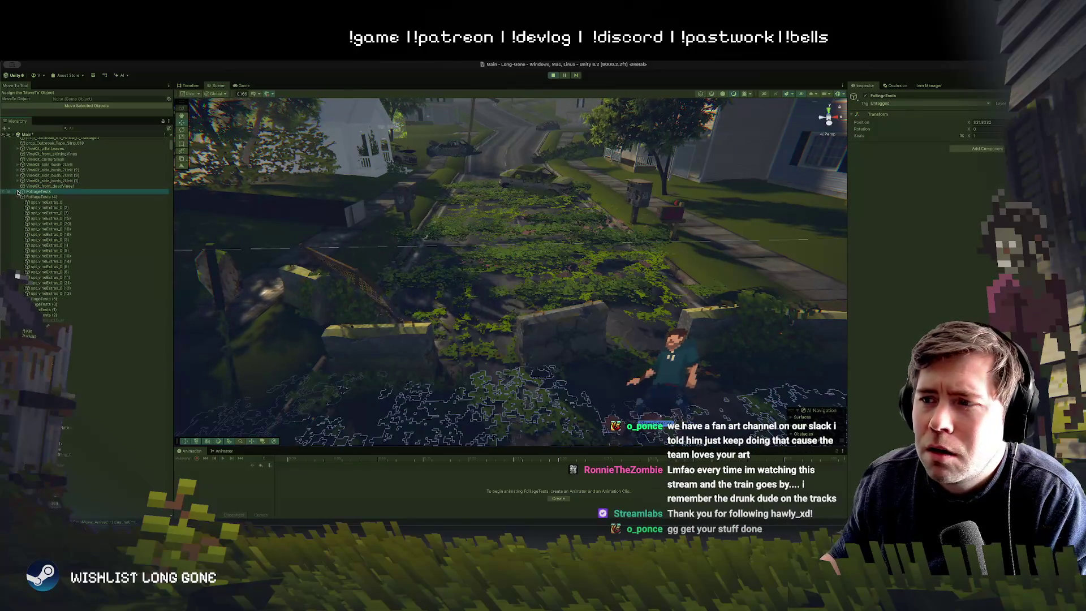
{"action": "left_click", "coordinate": [38, 197]}
{"action": "key", "text": "Left"}
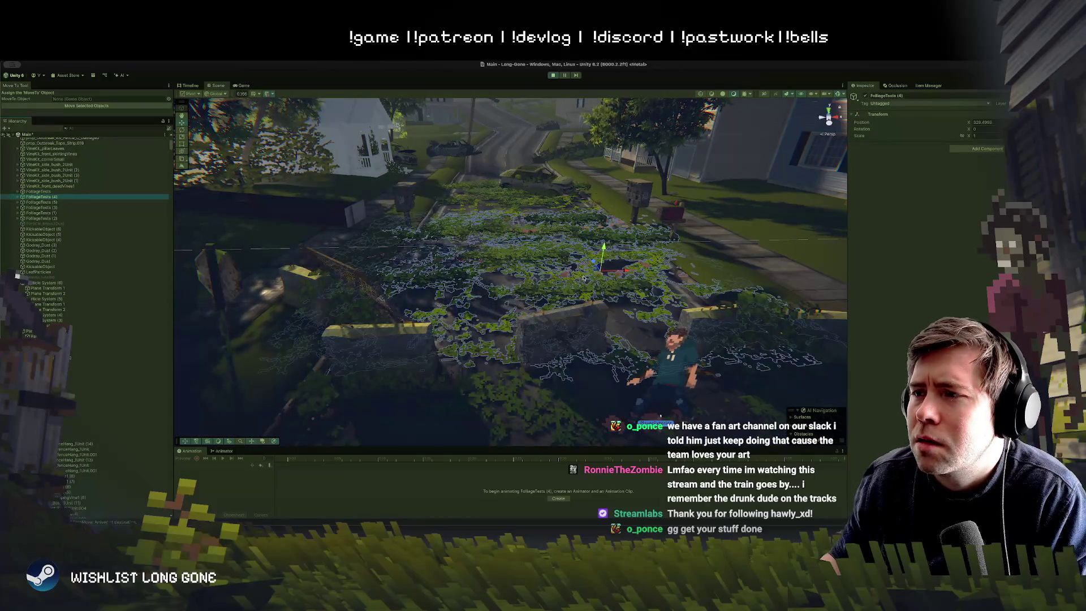
{"action": "key", "text": "Delete"}
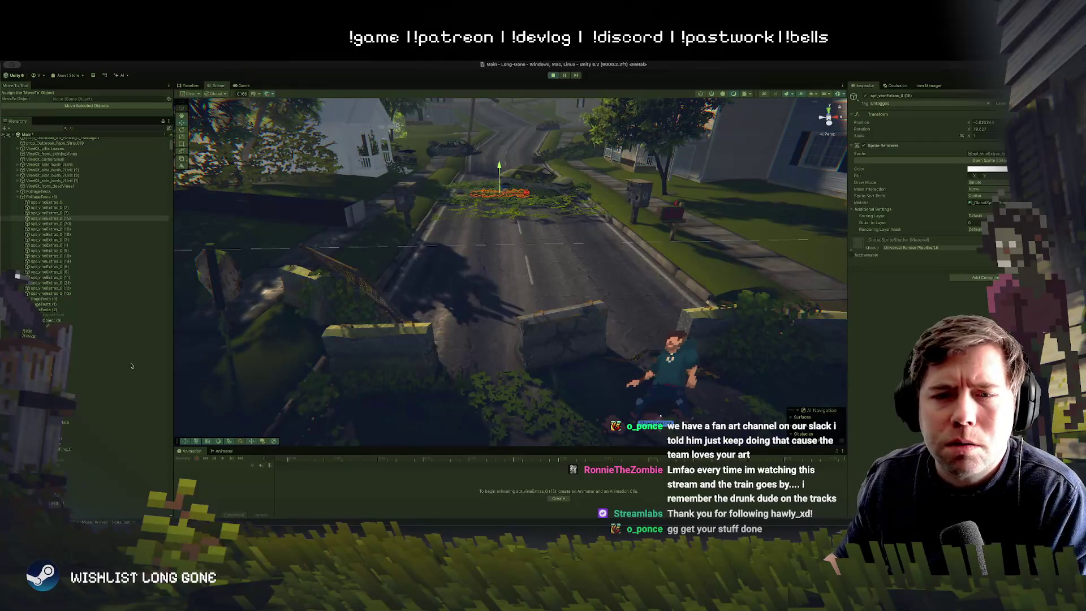
Set the X scale of FoliageTests (5) at the end of the road to 2
{"action": "left_click", "coordinate": [39, 197]}
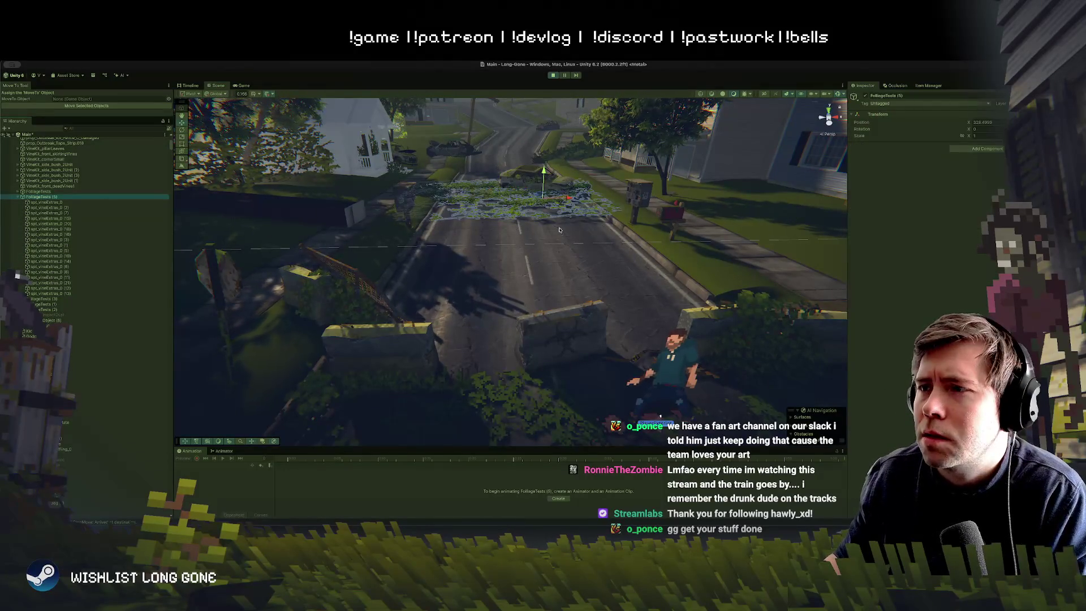
{"action": "left_click_drag", "start_coordinate": [543, 199], "coordinate": [573, 201]}
{"action": "key", "text": "ctrl+z"}
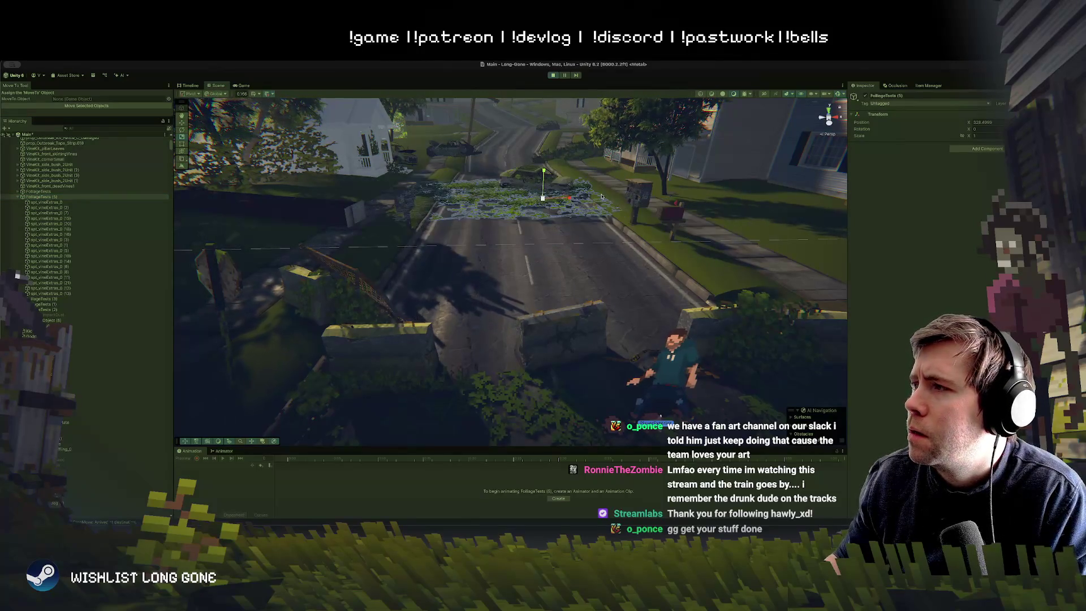
{"action": "left_click", "coordinate": [991, 135]}
{"action": "type", "text": "2"}
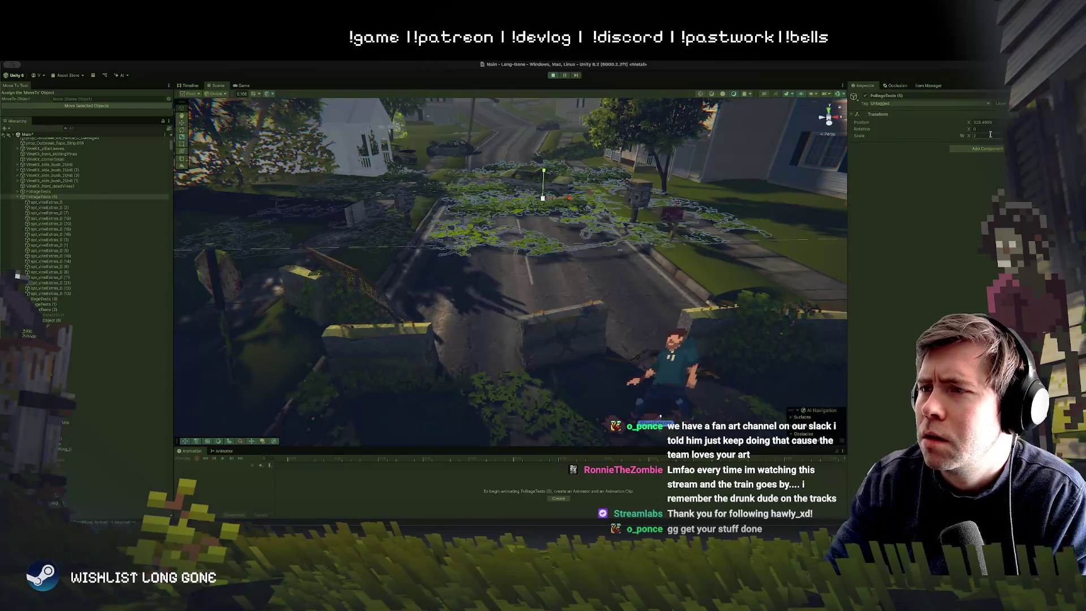
{"action": "key", "text": "Return"}
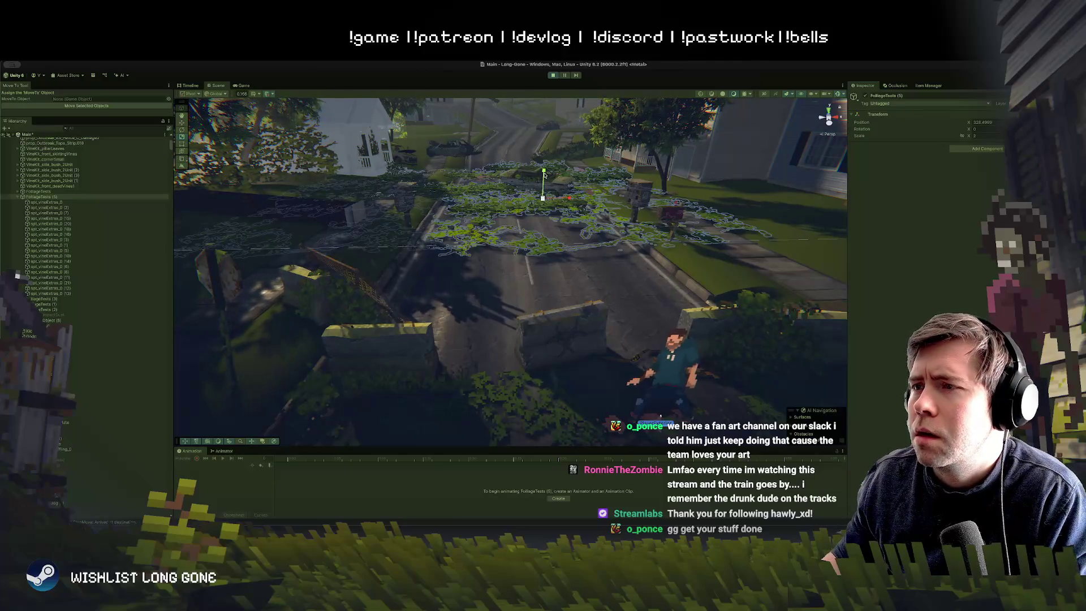